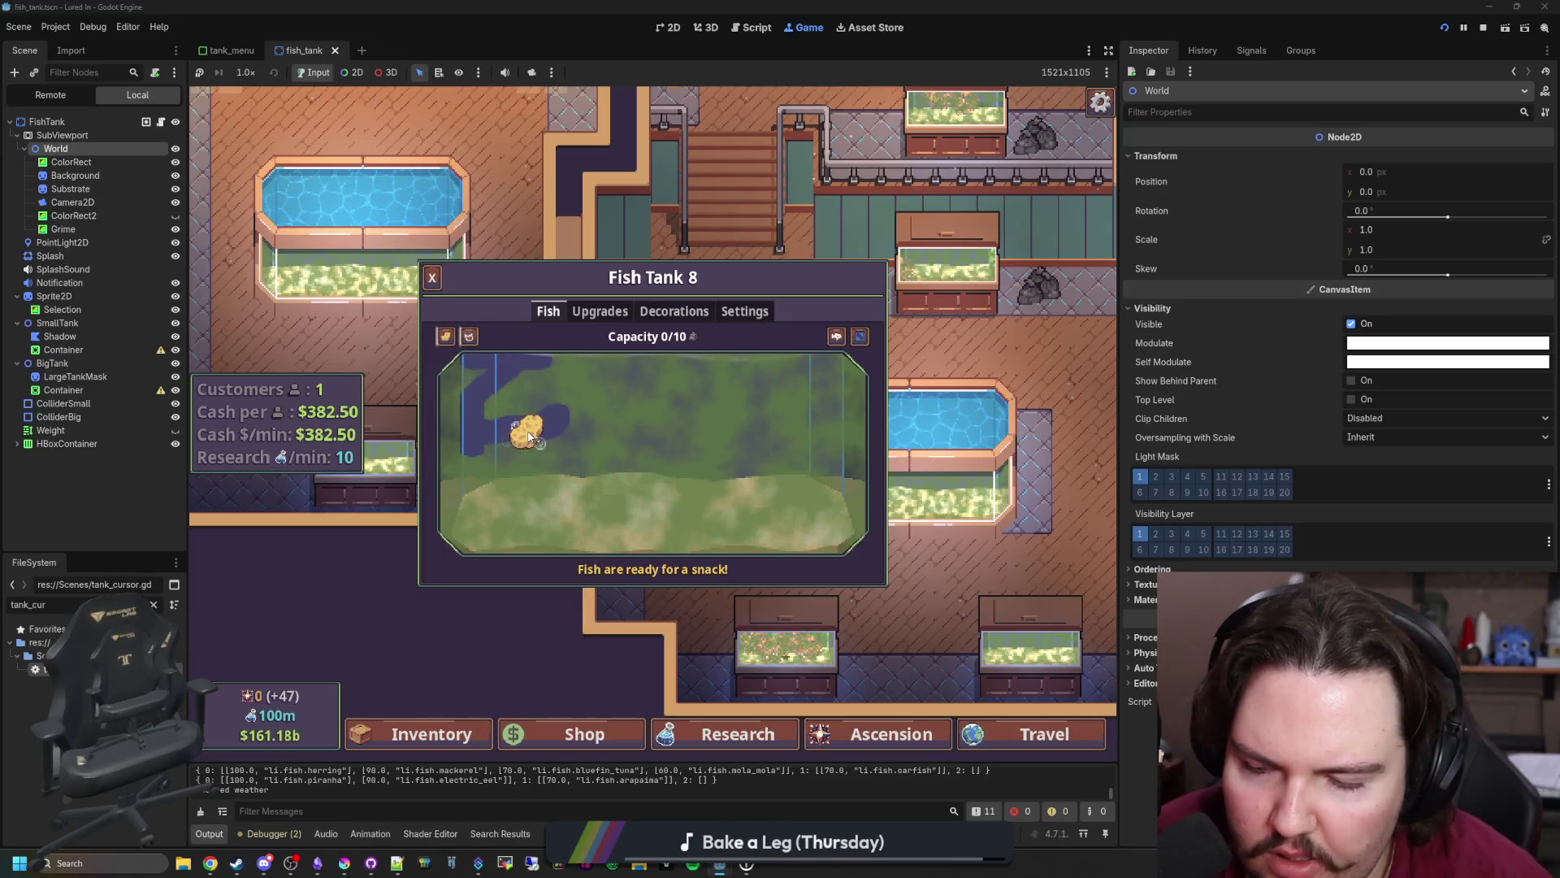
- Stop the game and move the four limit declarations in tank_cursor.gd up below line 7
{"action": "left_click", "coordinate": [1483, 28]}
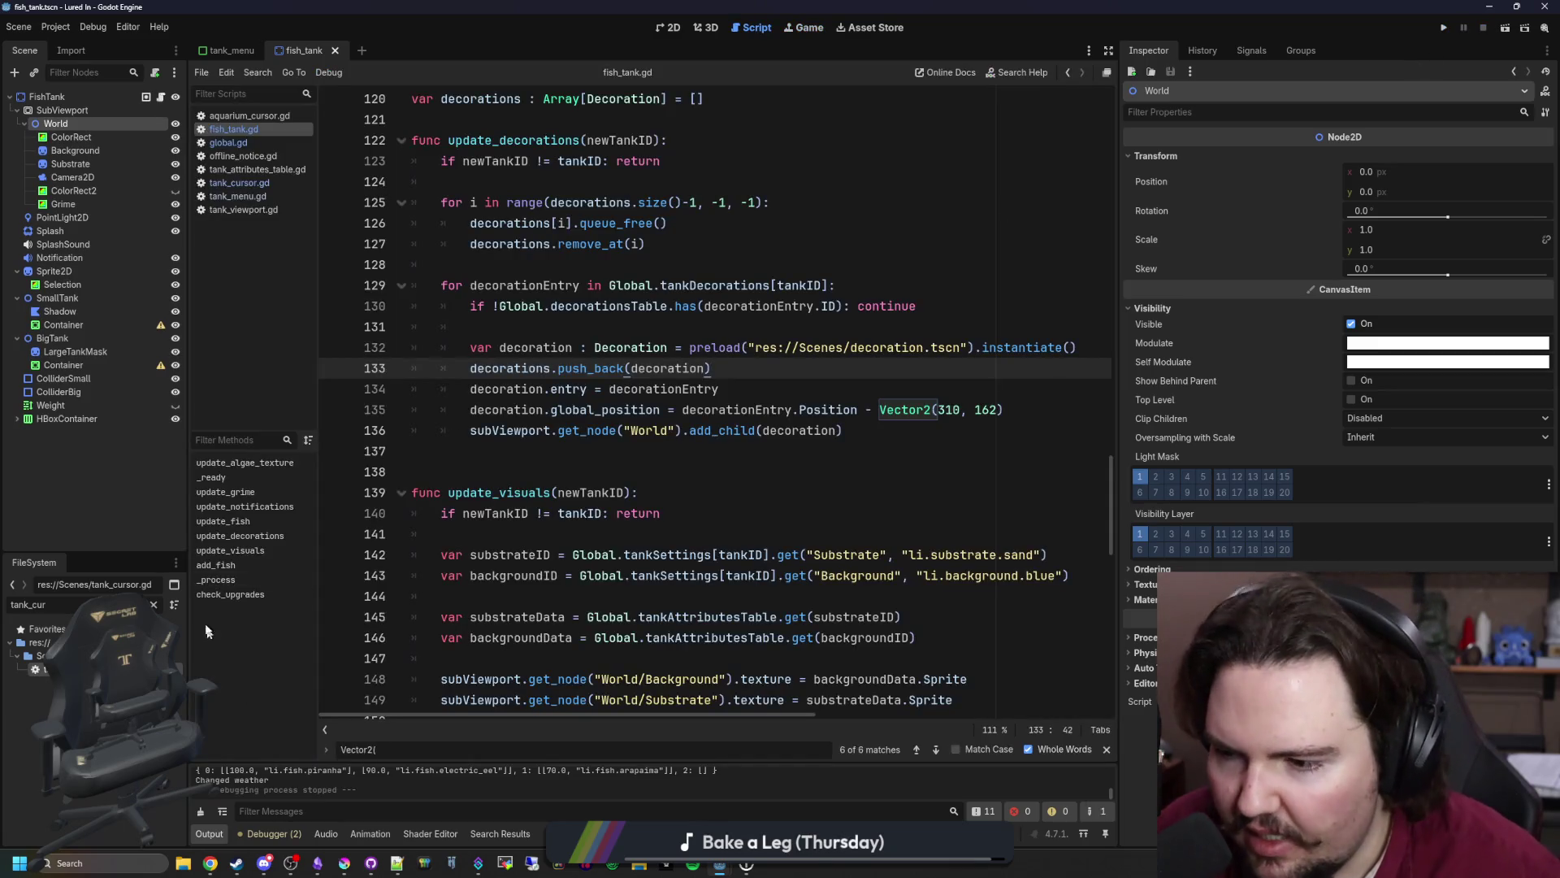
{"action": "double_click", "coordinate": [49, 668]}
{"action": "left_click", "coordinate": [642, 409]}
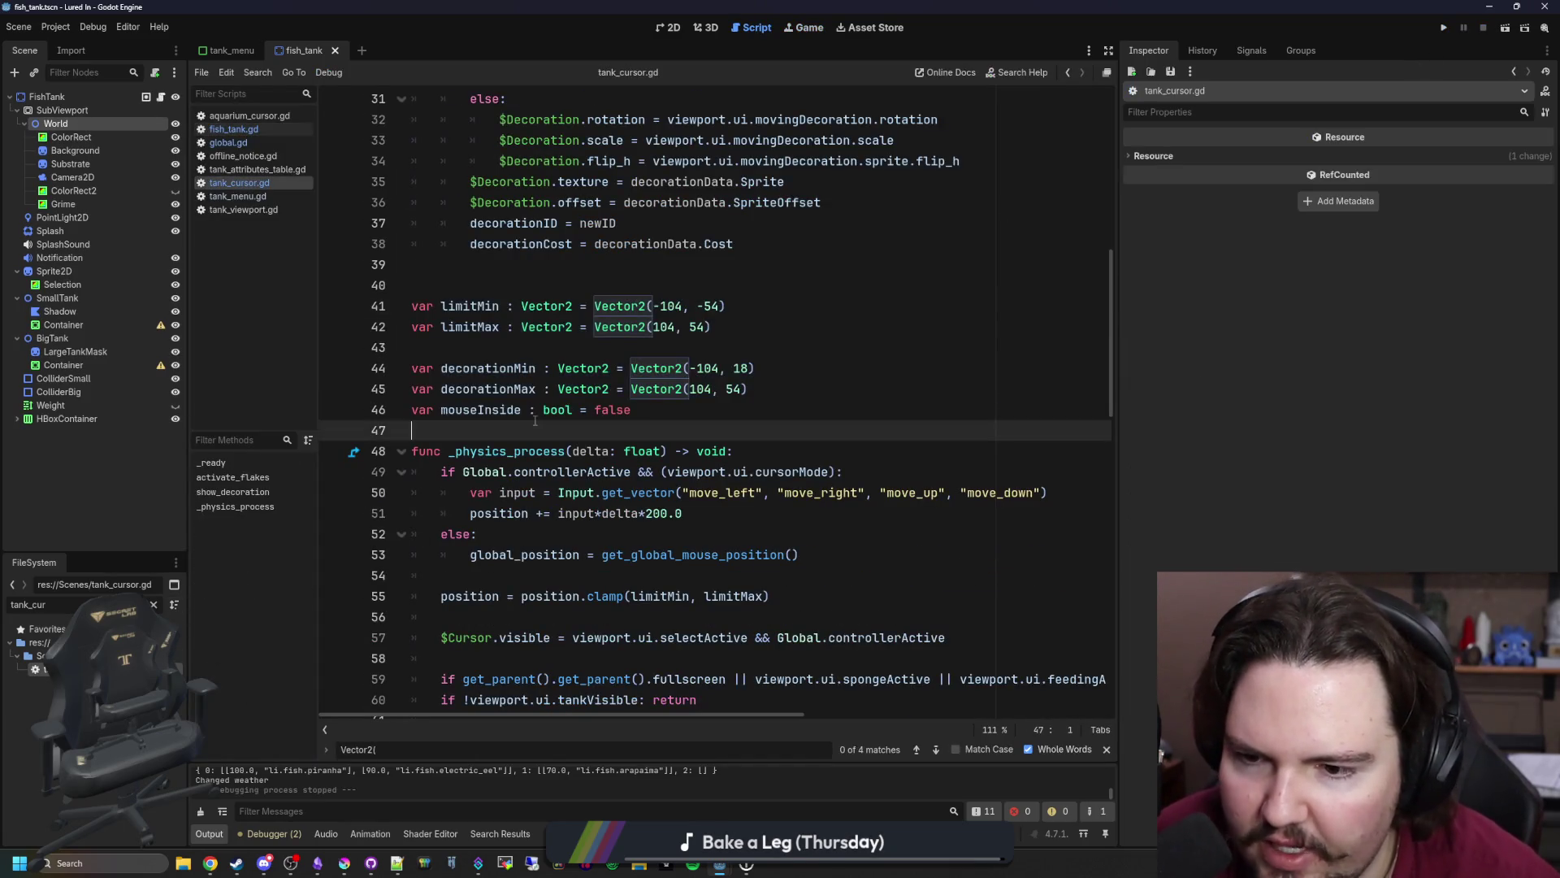
{"action": "scroll", "coordinate": [676, 539], "scroll_direction": "up", "scroll_amount": 2}
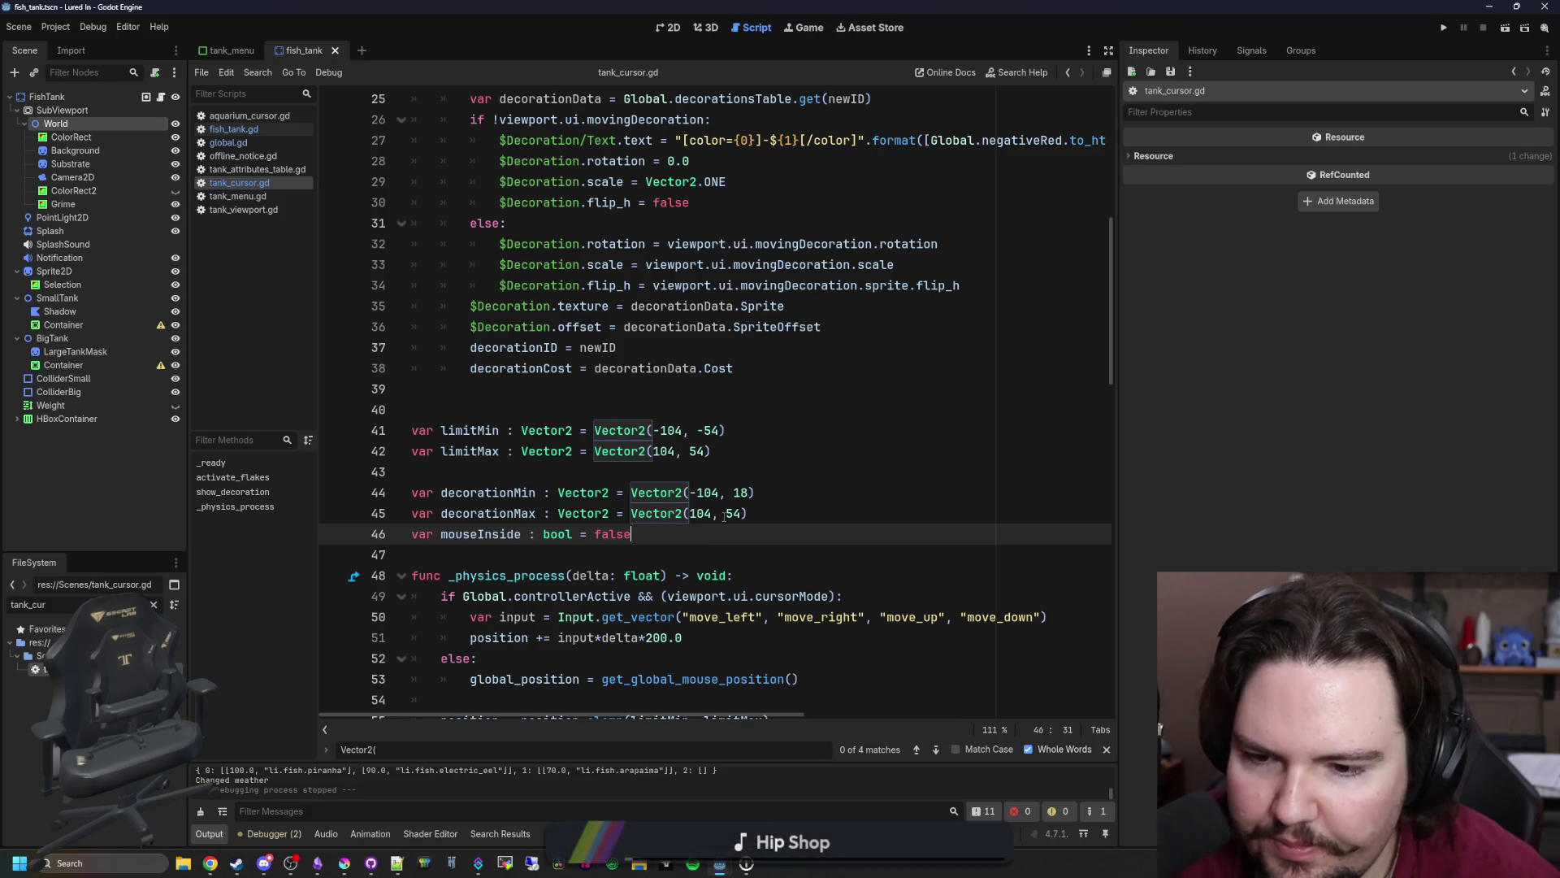
{"action": "mouse_move", "coordinate": [752, 514]}
{"action": "left_mouse_down"}
{"action": "mouse_move", "coordinate": [650, 494]}
{"action": "mouse_move", "coordinate": [627, 398]}
{"action": "left_mouse_up"}
{"action": "key", "text": "BackSpace"}
{"action": "key", "text": "BackSpace"}
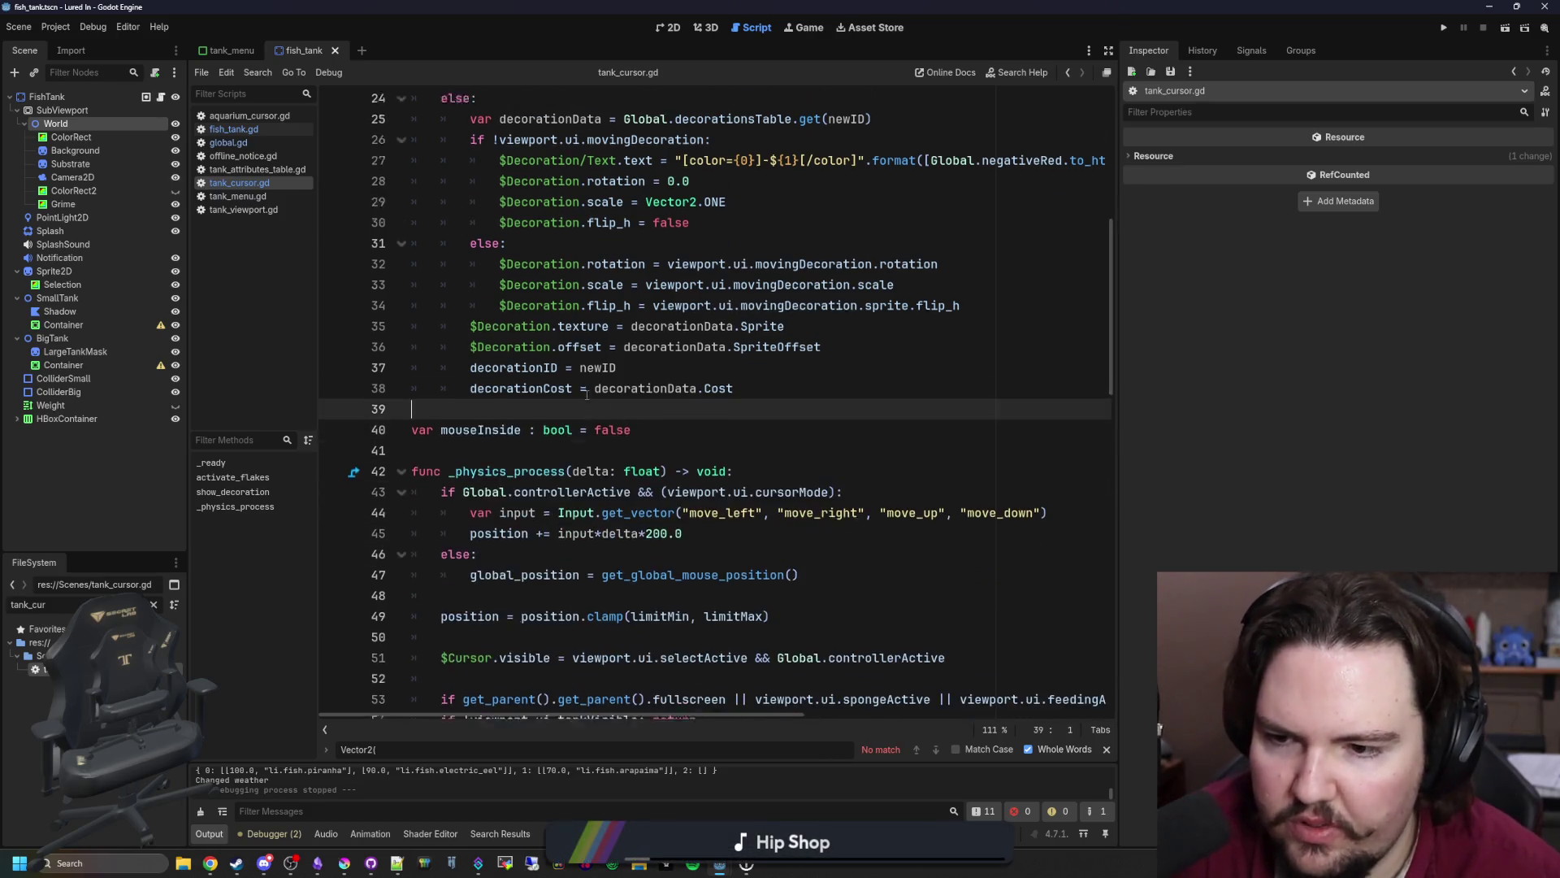
{"action": "scroll", "coordinate": [602, 395], "scroll_direction": "up", "scroll_amount": 7}
{"action": "scroll", "coordinate": [502, 391], "scroll_direction": "up", "scroll_amount": 1}
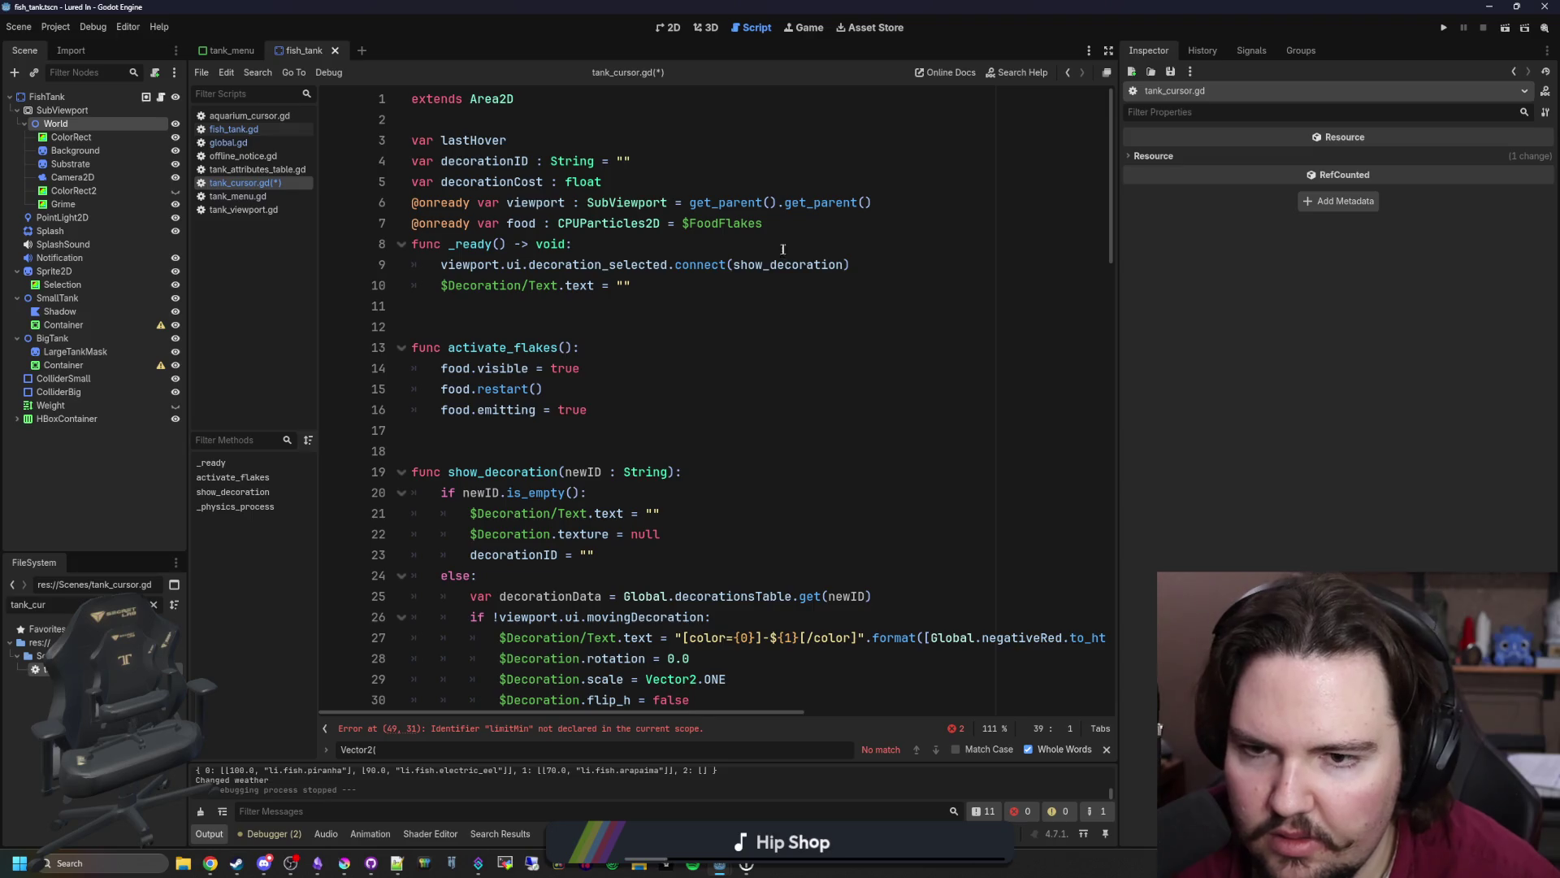
{"action": "left_click", "coordinate": [828, 229]}
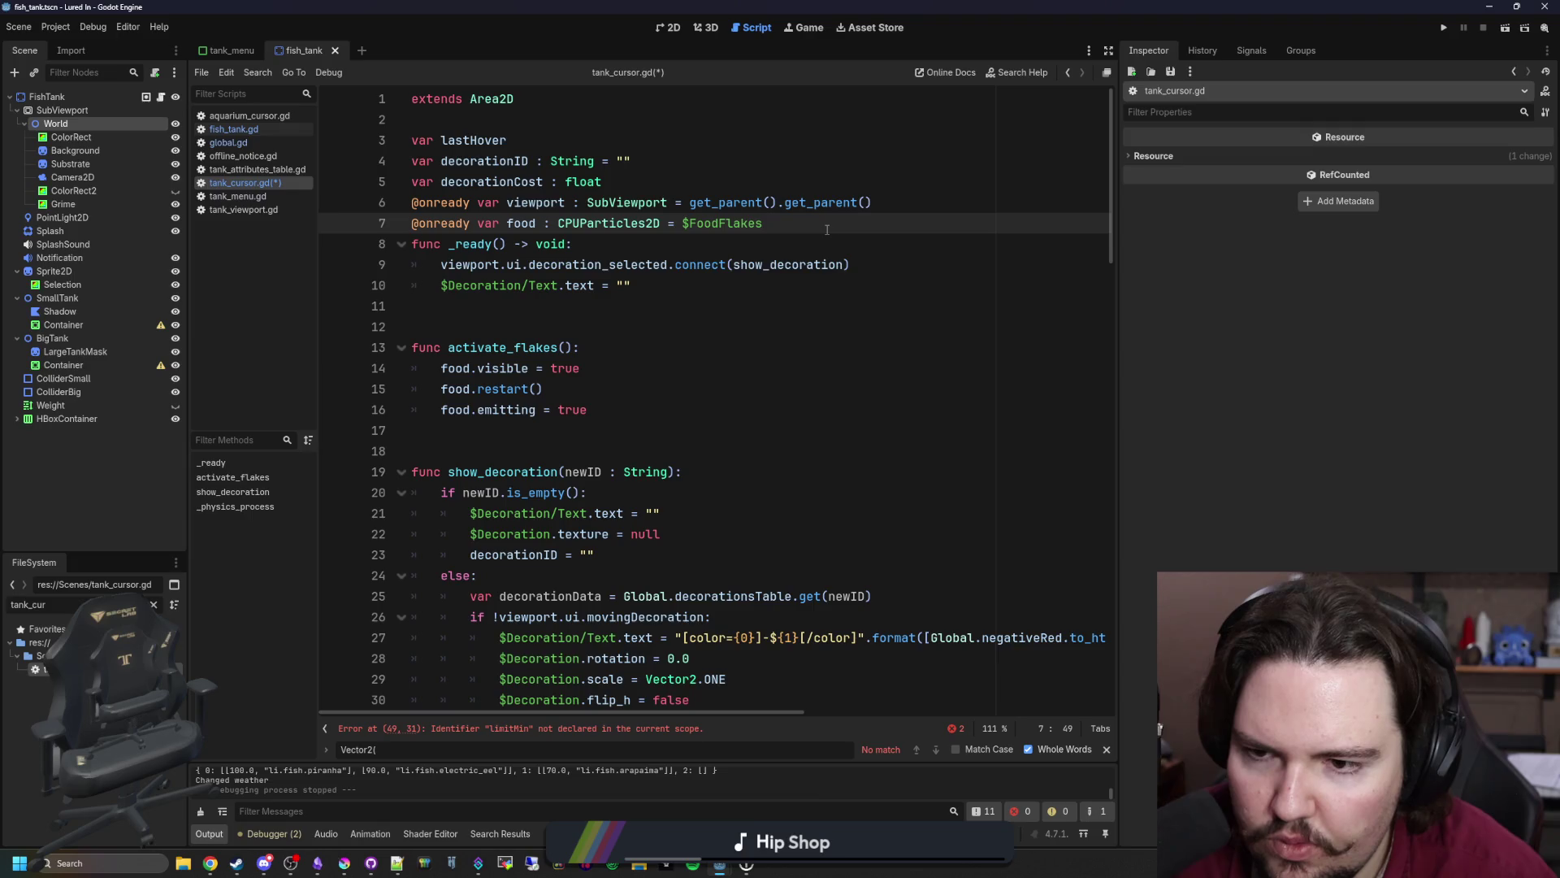
{"action": "key", "text": "Return"}
{"action": "key", "text": "Return"}
{"action": "key", "text": "Return"}
{"action": "key", "text": "Up"}
{"action": "type", "text": "var limitMin : Vector2 = Vector2(-104, -54) var limitMax : Vector2 = Vector2(104, 54)  var decorationMin : Vector2 = Vector2(-104, 18) var decorationMax : Vector2 = Vector2(104, 54)"}
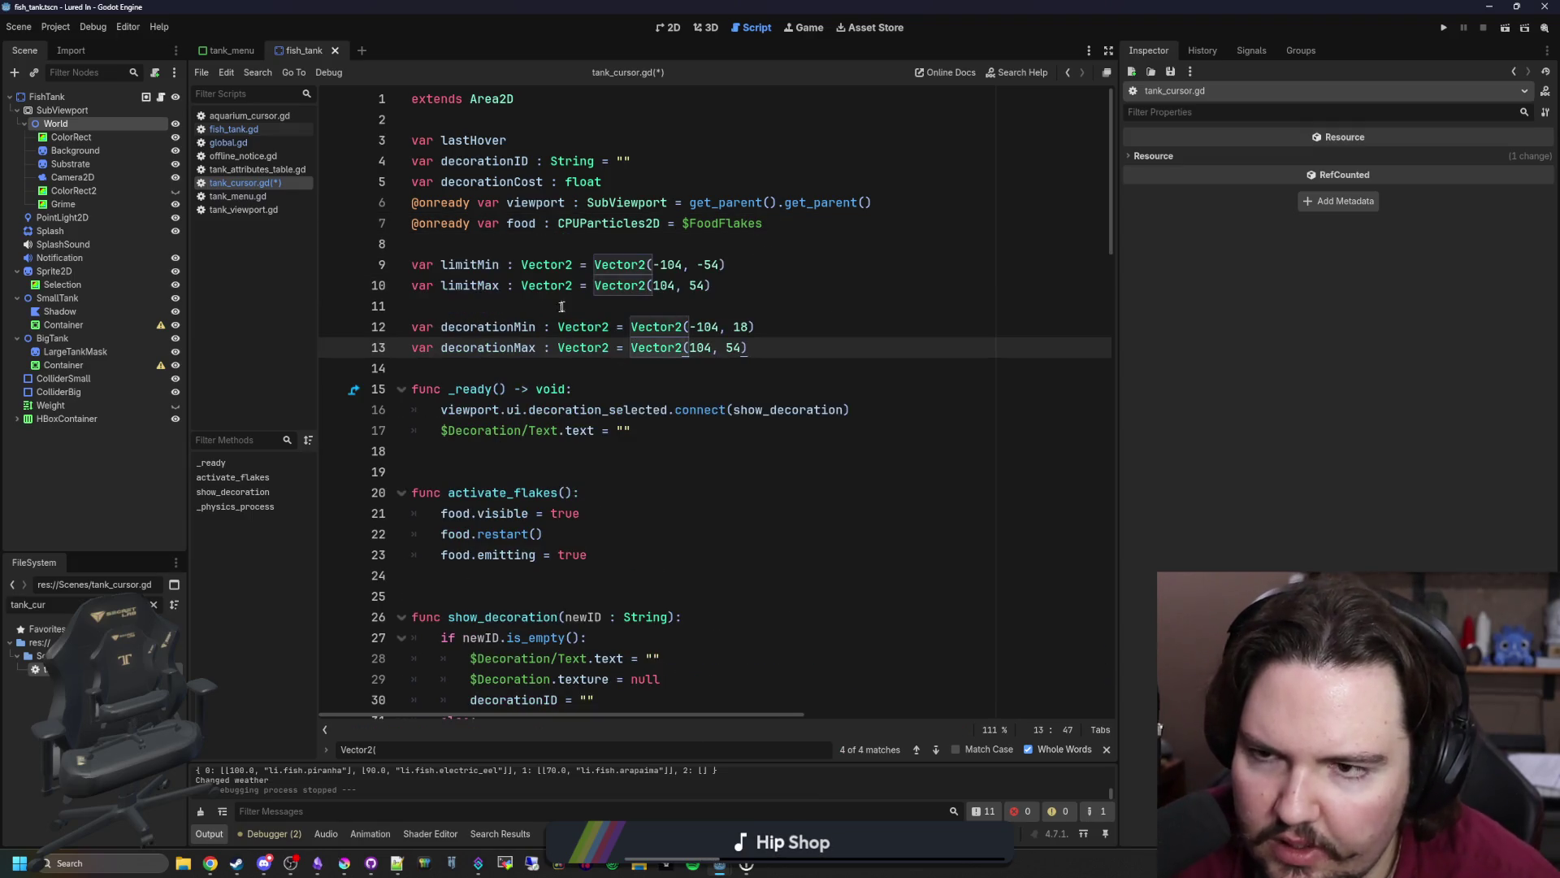
- Move the mouseInside declaration up under the decorationMax declaration
{"action": "scroll", "coordinate": [577, 362], "scroll_direction": "down", "scroll_amount": 11}
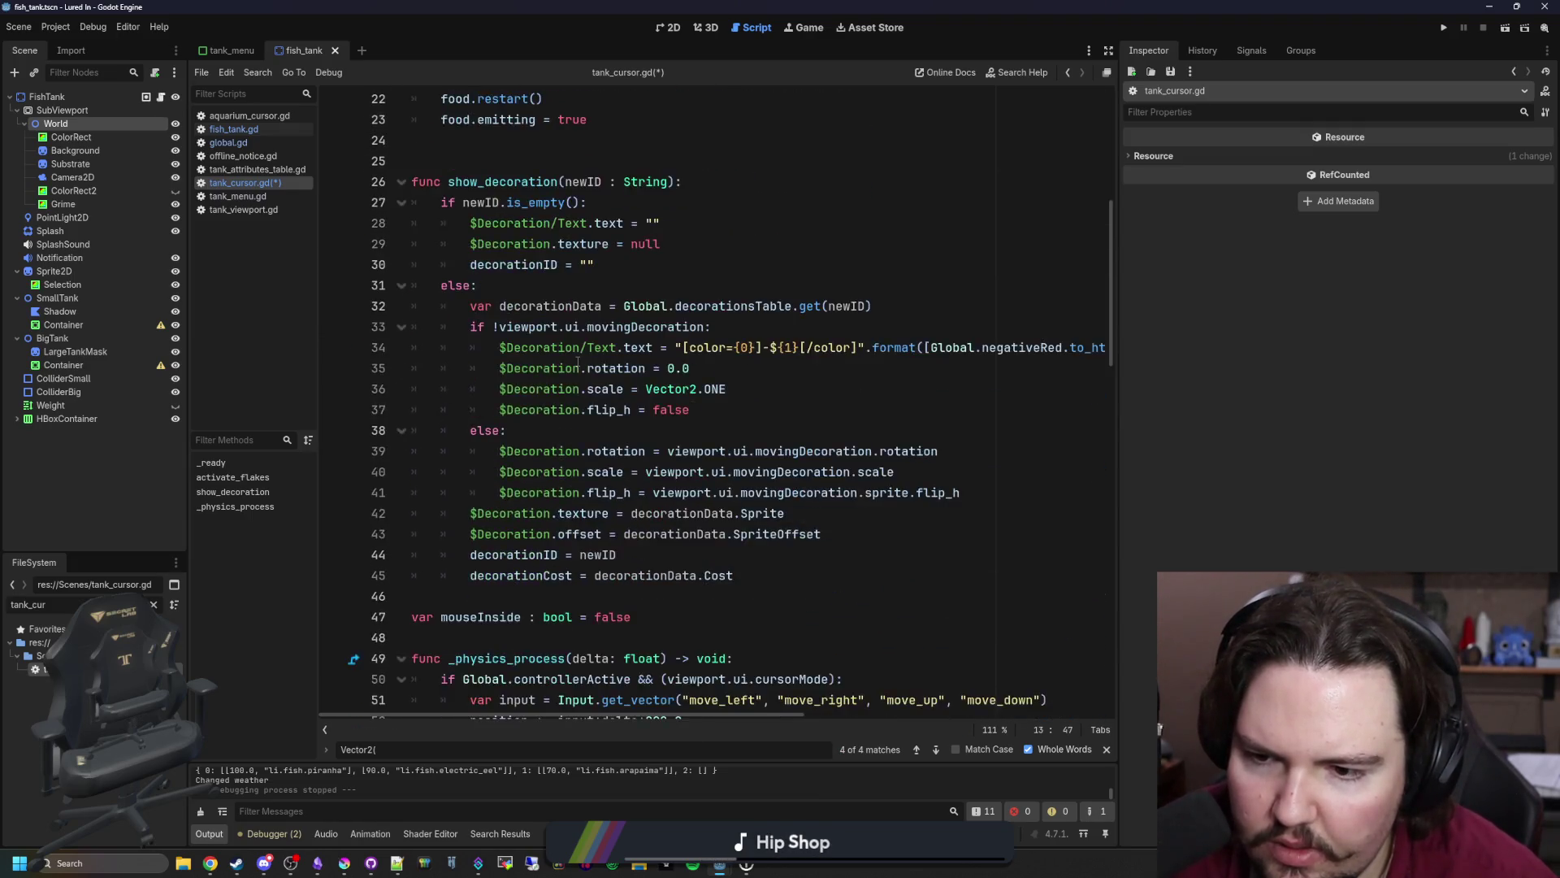
{"action": "left_click", "coordinate": [463, 391]}
{"action": "left_click_drag", "start_coordinate": [632, 368], "coordinate": [336, 368]}
{"action": "key", "text": "ctrl+c"}
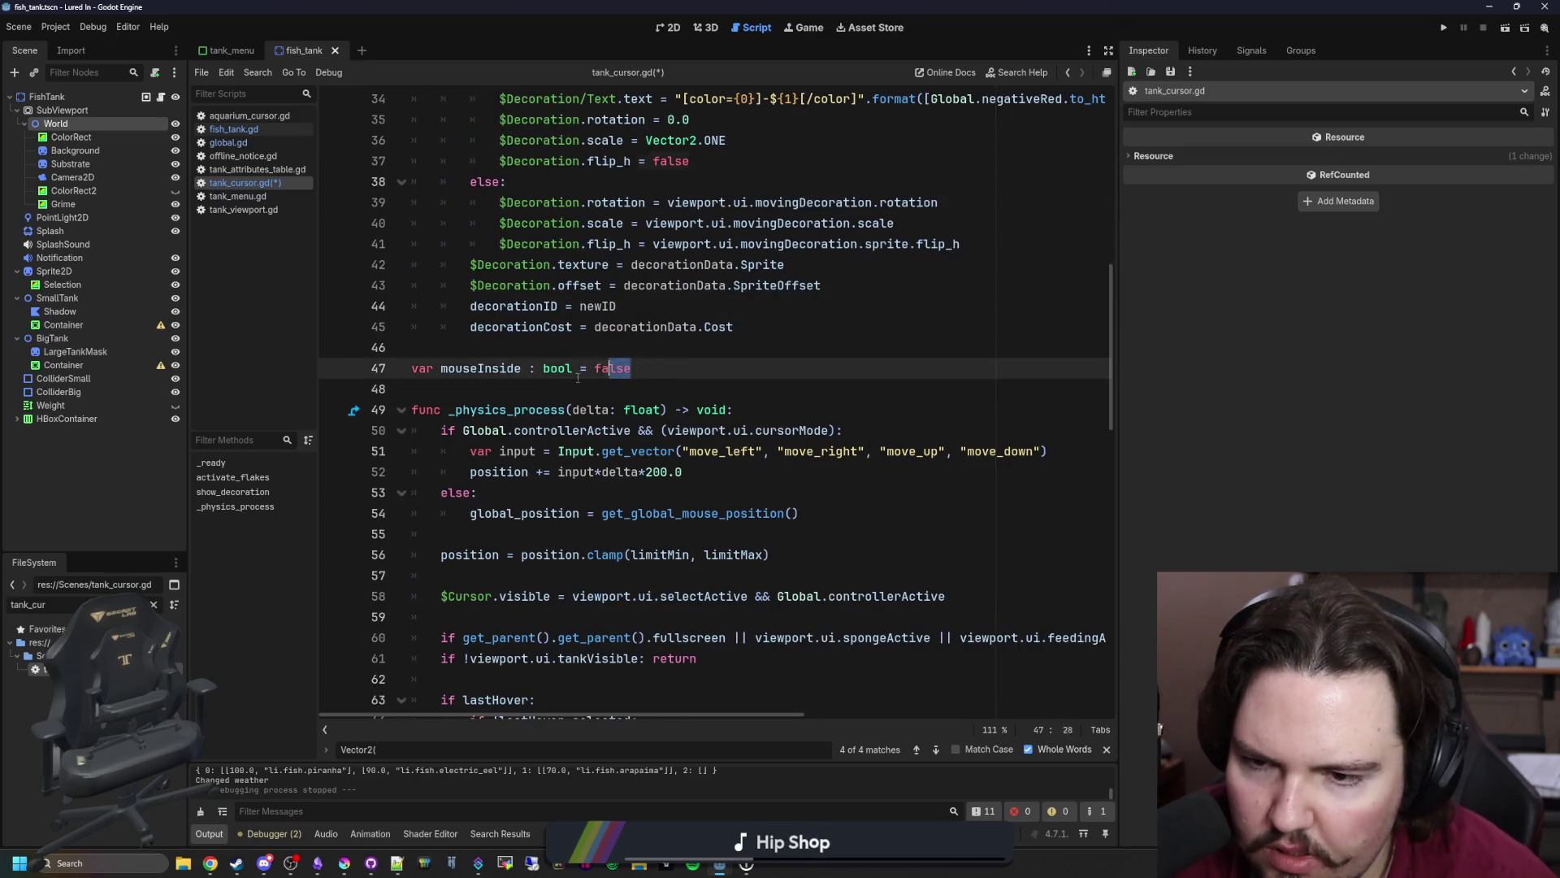
{"action": "key", "text": "BackSpace"}
{"action": "key", "text": "BackSpace"}
{"action": "key", "text": "Down"}
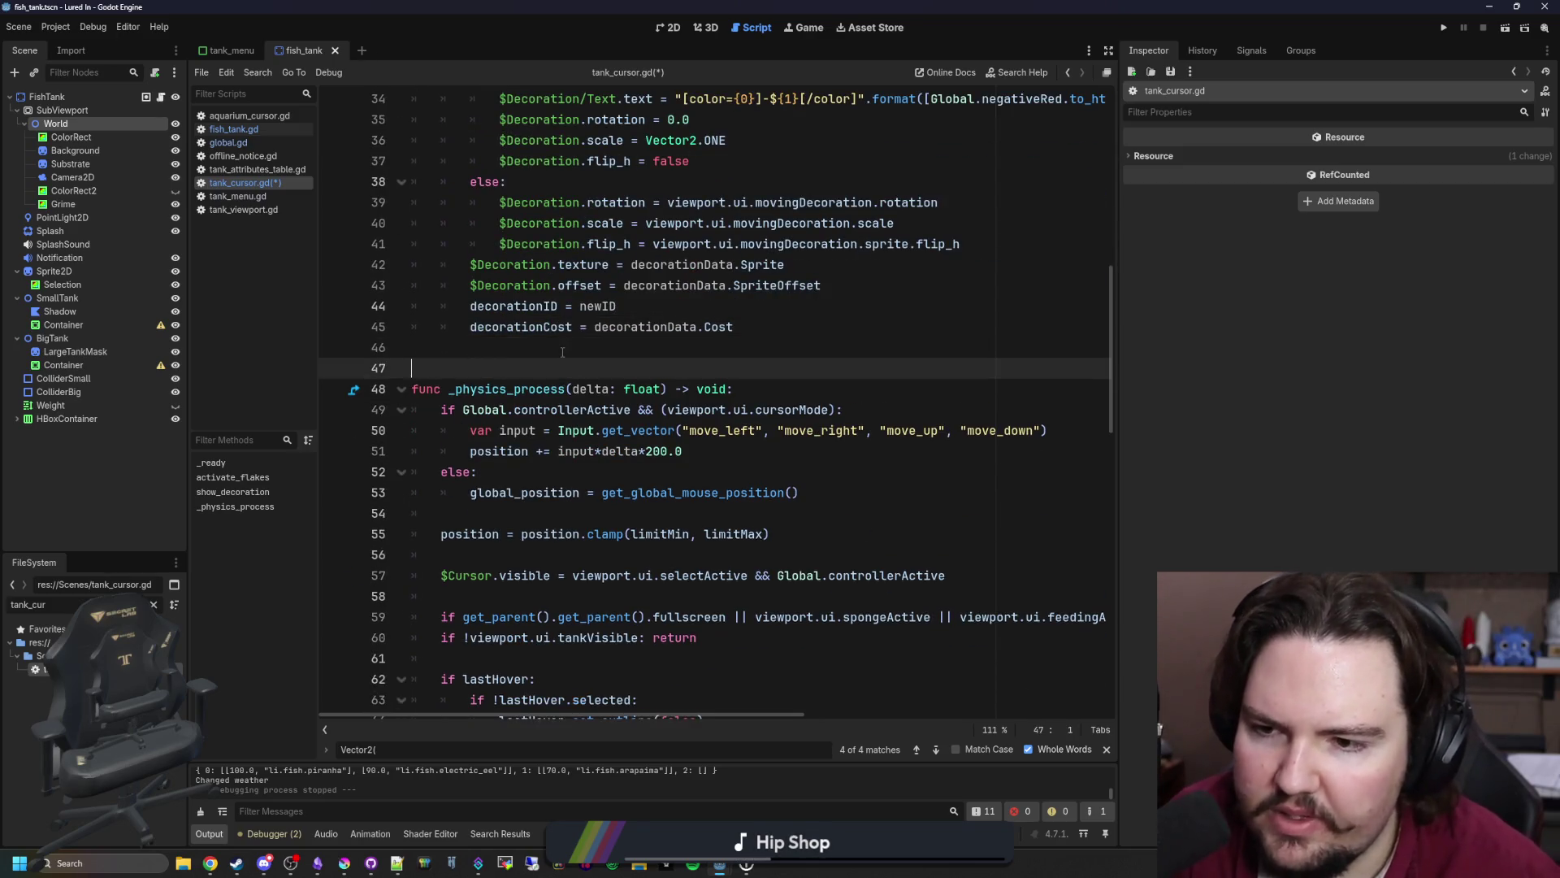
{"action": "scroll", "coordinate": [751, 255], "scroll_direction": "up", "scroll_amount": 9}
{"action": "left_click", "coordinate": [790, 232]}
{"action": "key", "text": "Return"}
{"action": "key", "text": "Return"}
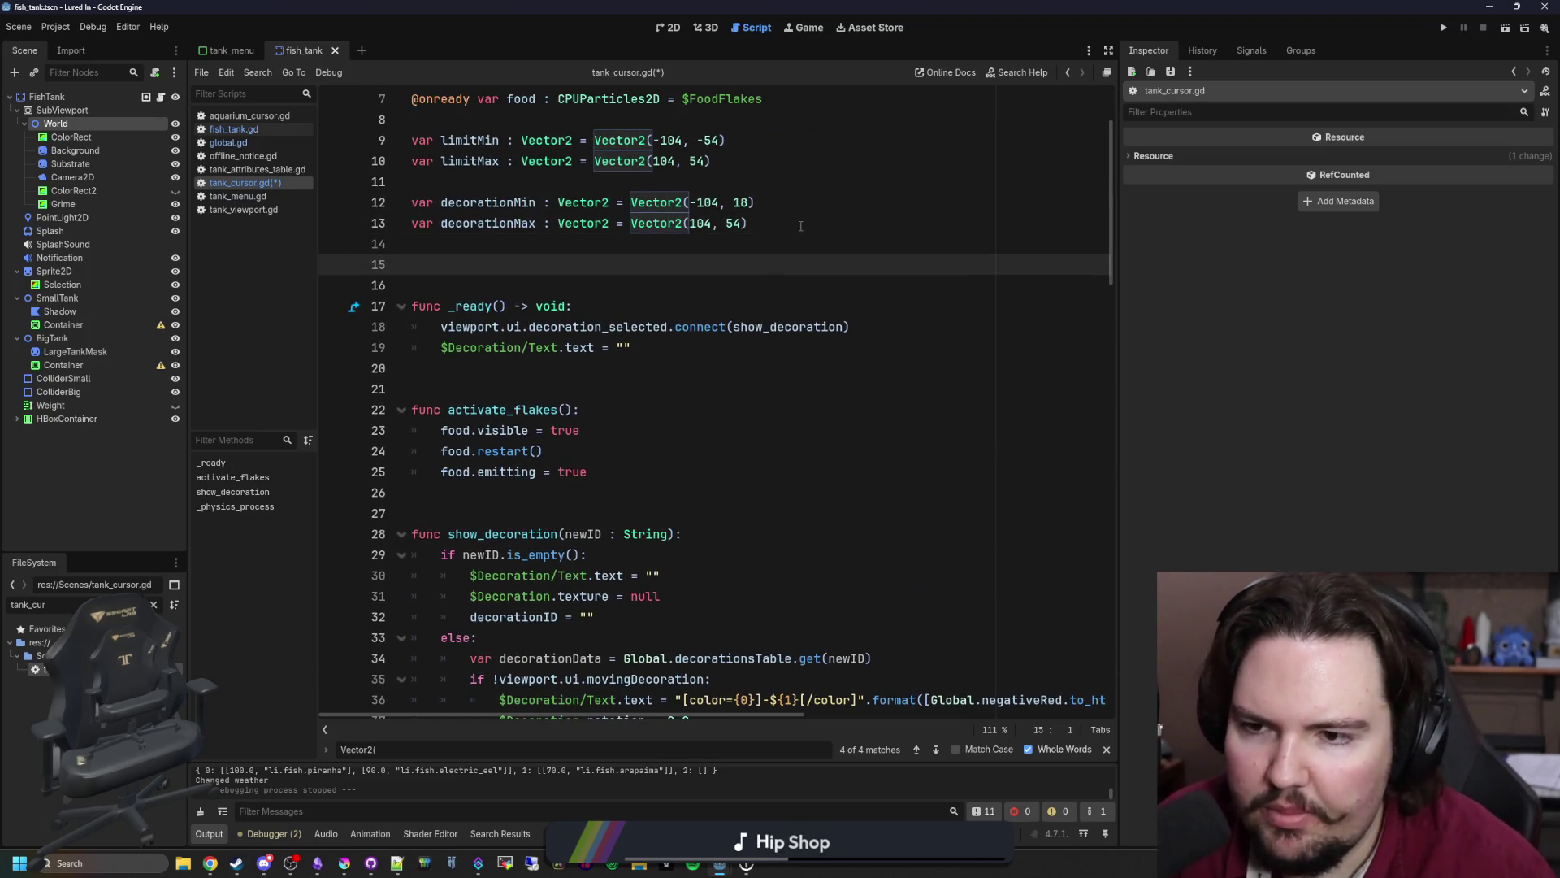
{"action": "key", "text": "ctrl+v"}
- Look over the rearranged declarations and save tank_cursor.gd
{"action": "scroll", "coordinate": [723, 337], "scroll_direction": "down", "scroll_amount": 5}
{"action": "scroll", "coordinate": [723, 337], "scroll_direction": "down", "scroll_amount": 20}
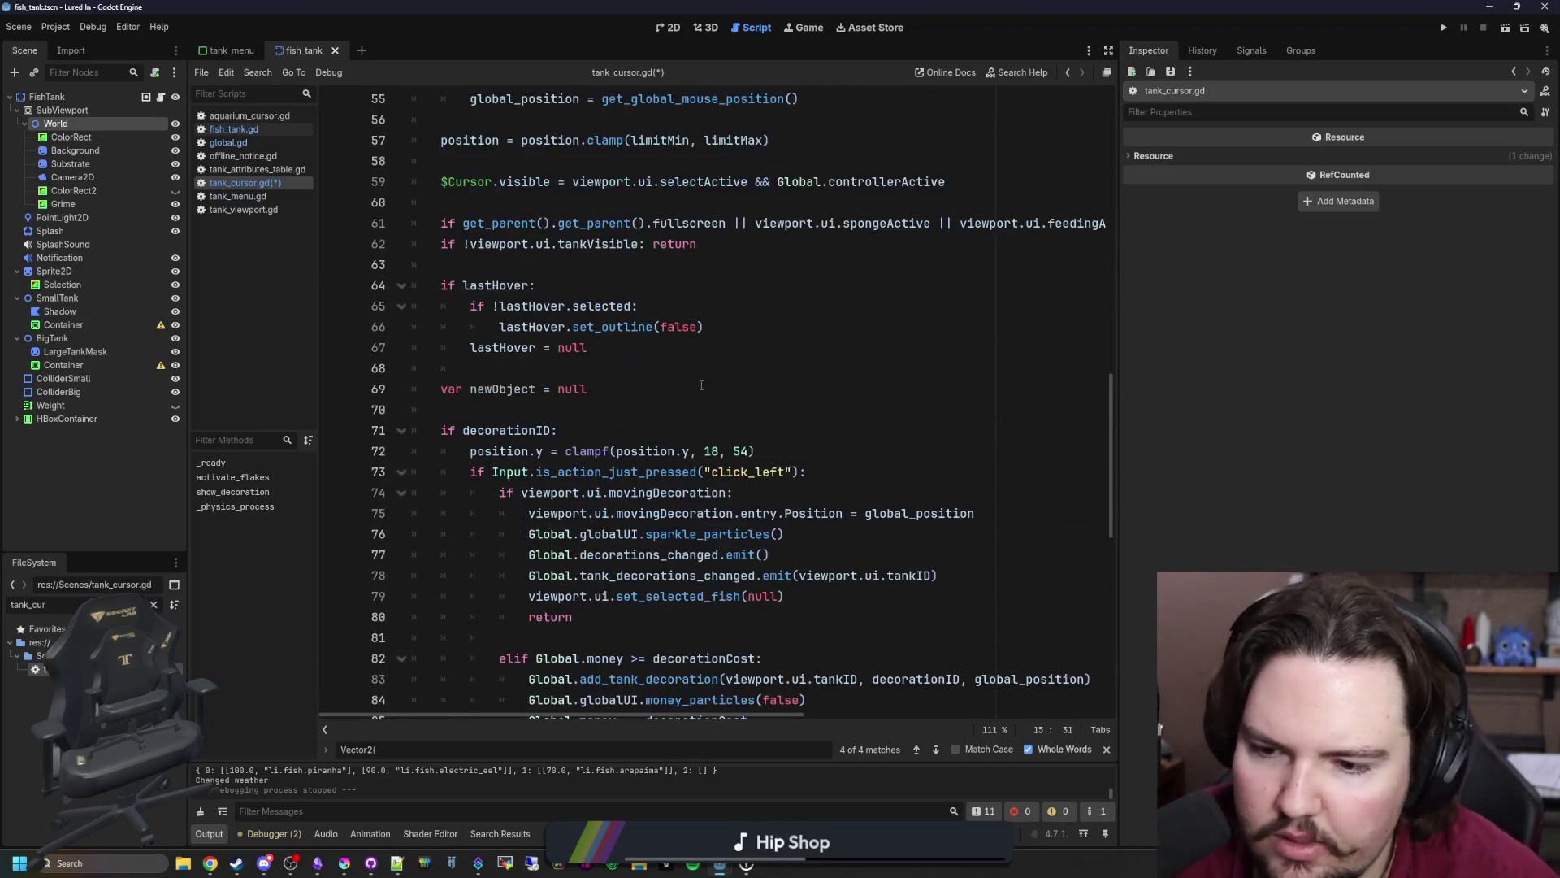
{"action": "scroll", "coordinate": [701, 387], "scroll_direction": "down", "scroll_amount": 2}
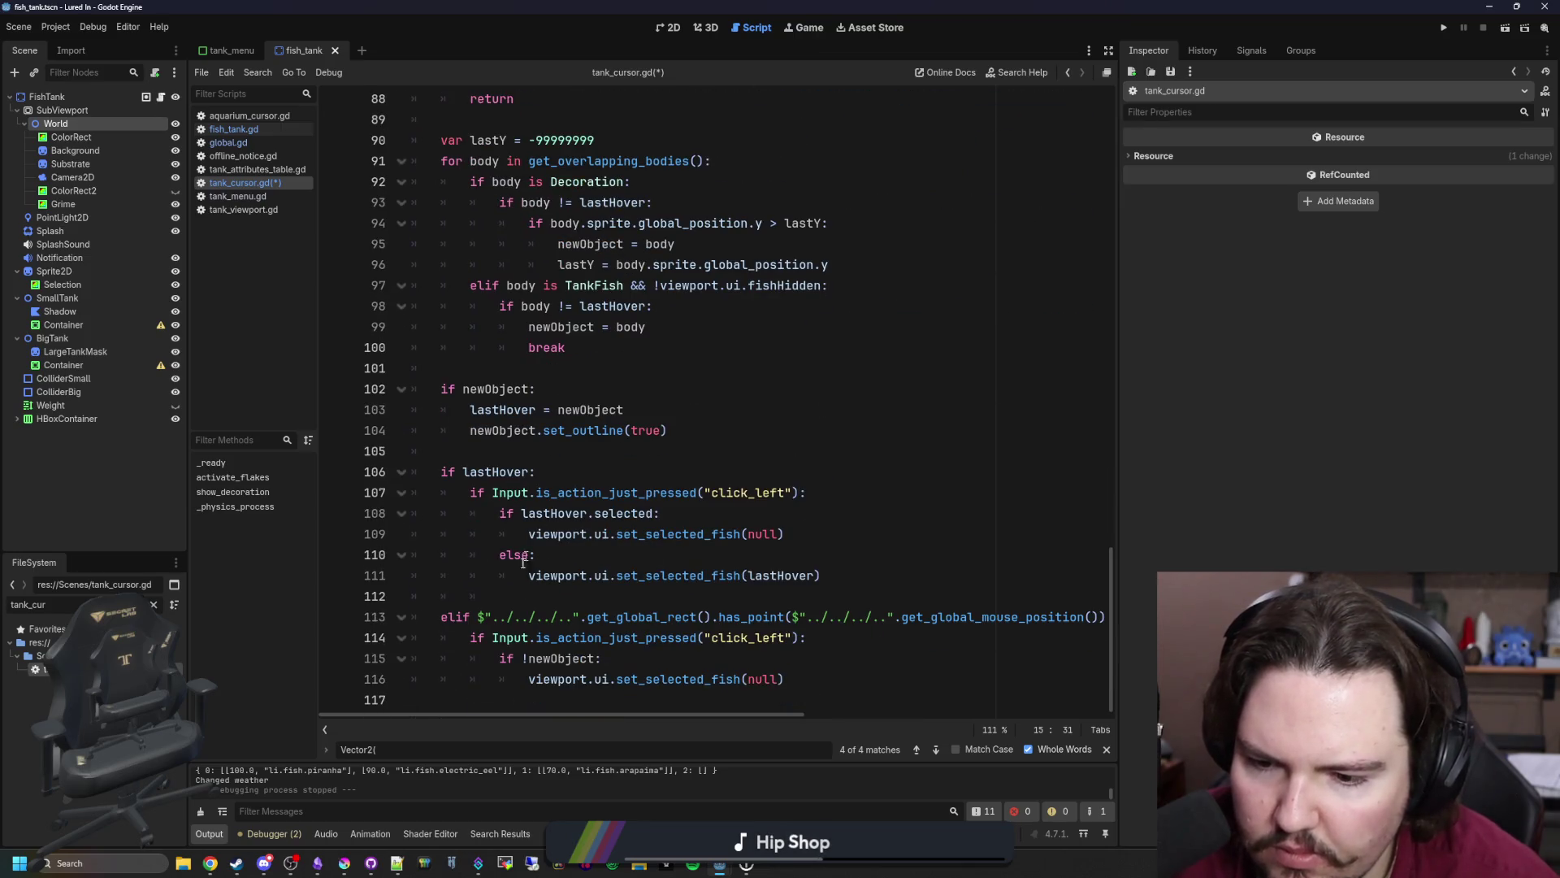
{"action": "scroll", "coordinate": [524, 561], "scroll_direction": "up", "scroll_amount": 20}
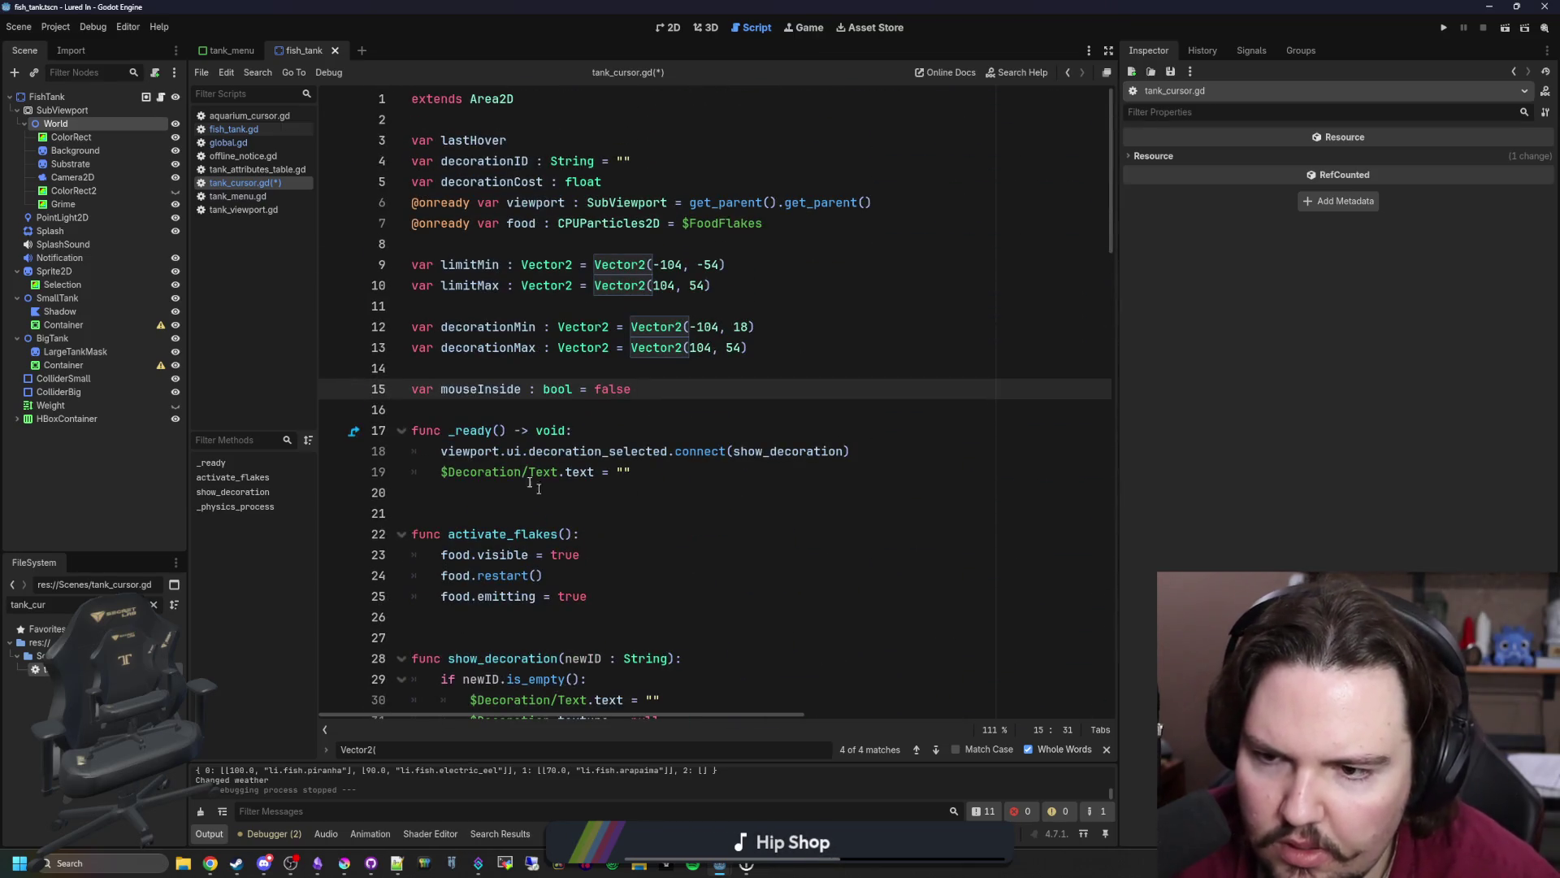
{"action": "key", "text": "ctrl+z"}
{"action": "key", "text": "ctrl+z"}
{"action": "scroll", "coordinate": [514, 373], "scroll_direction": "down", "scroll_amount": 2}
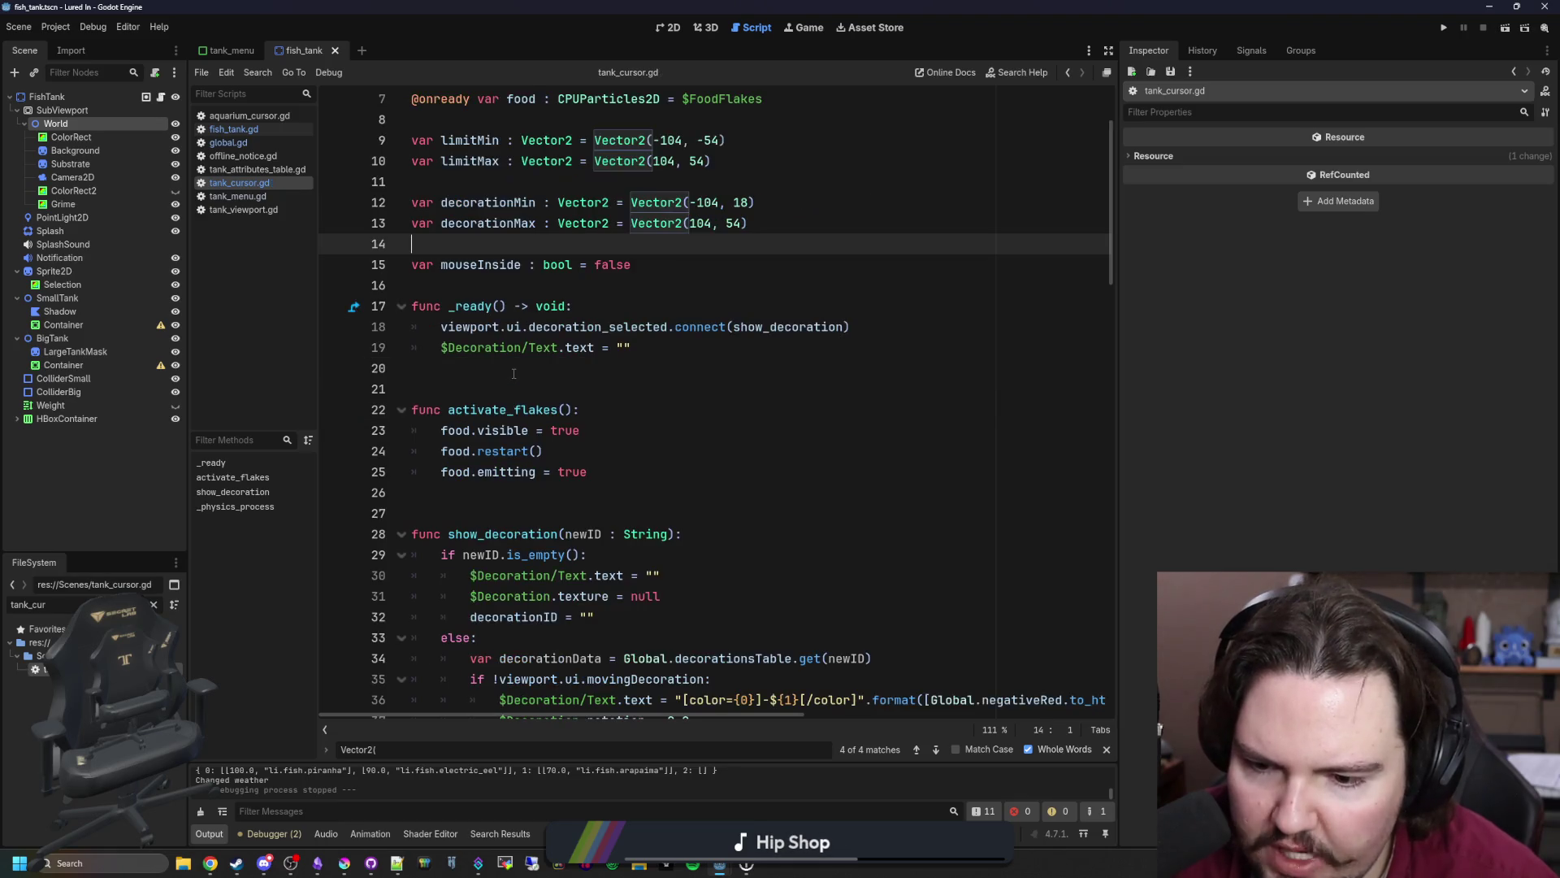
{"action": "scroll", "coordinate": [513, 372], "scroll_direction": "up", "scroll_amount": 2}
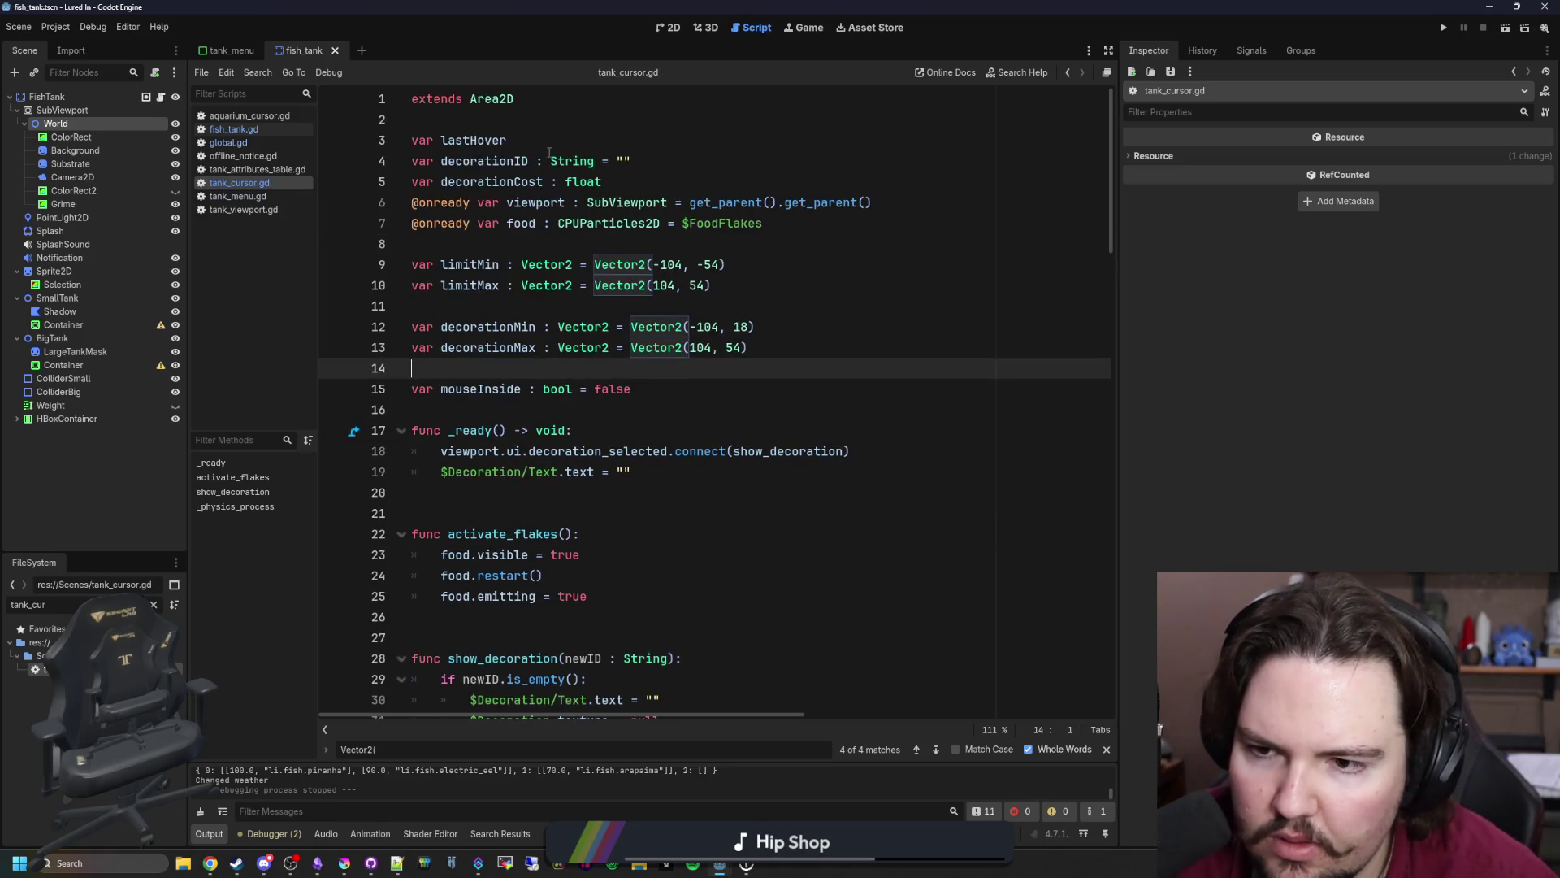
- Add an empty update_limits() function below the declarations
{"action": "mouse_move", "coordinate": [550, 152]}
{"action": "left_click", "coordinate": [581, 401]}
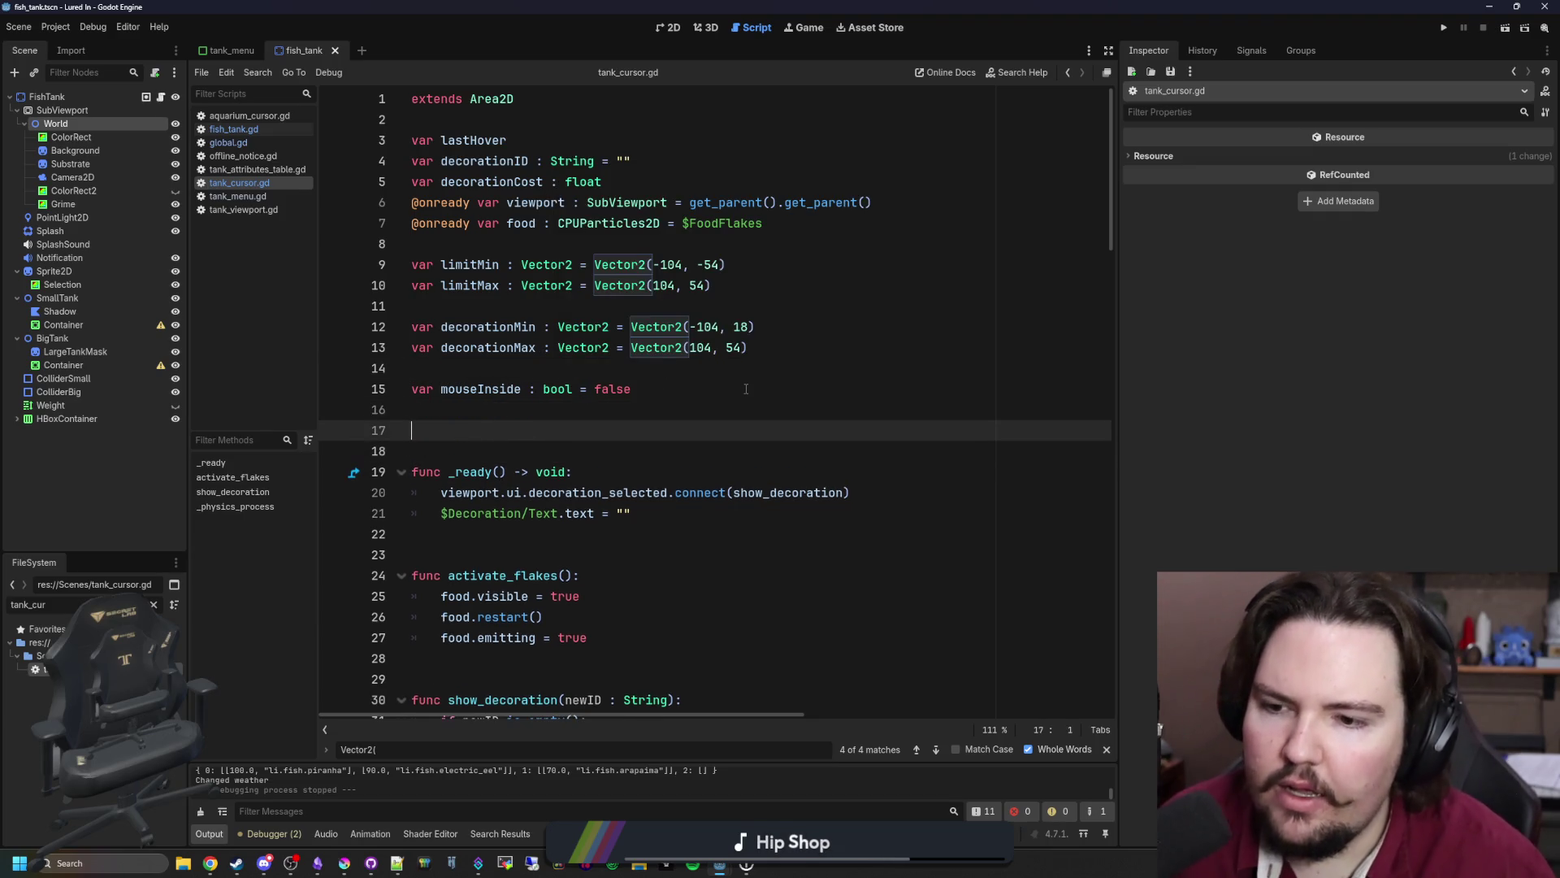
{"action": "key", "text": "Return"}
{"action": "key", "text": "Return"}
{"action": "key", "text": "Up"}
{"action": "type", "text": "fun"}
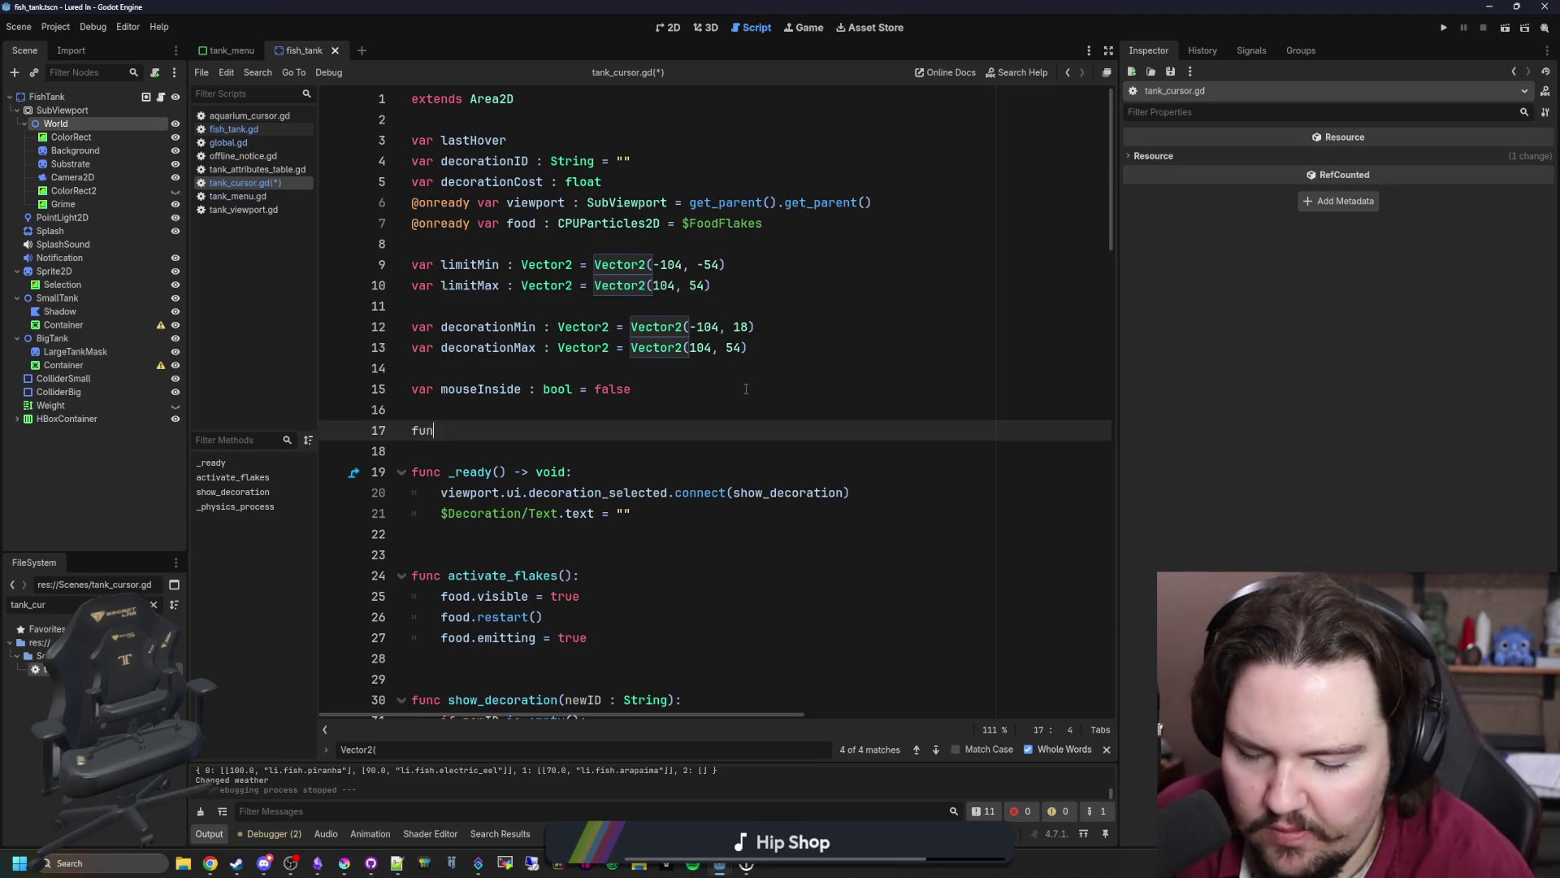
{"action": "type", "text": "c updai"}
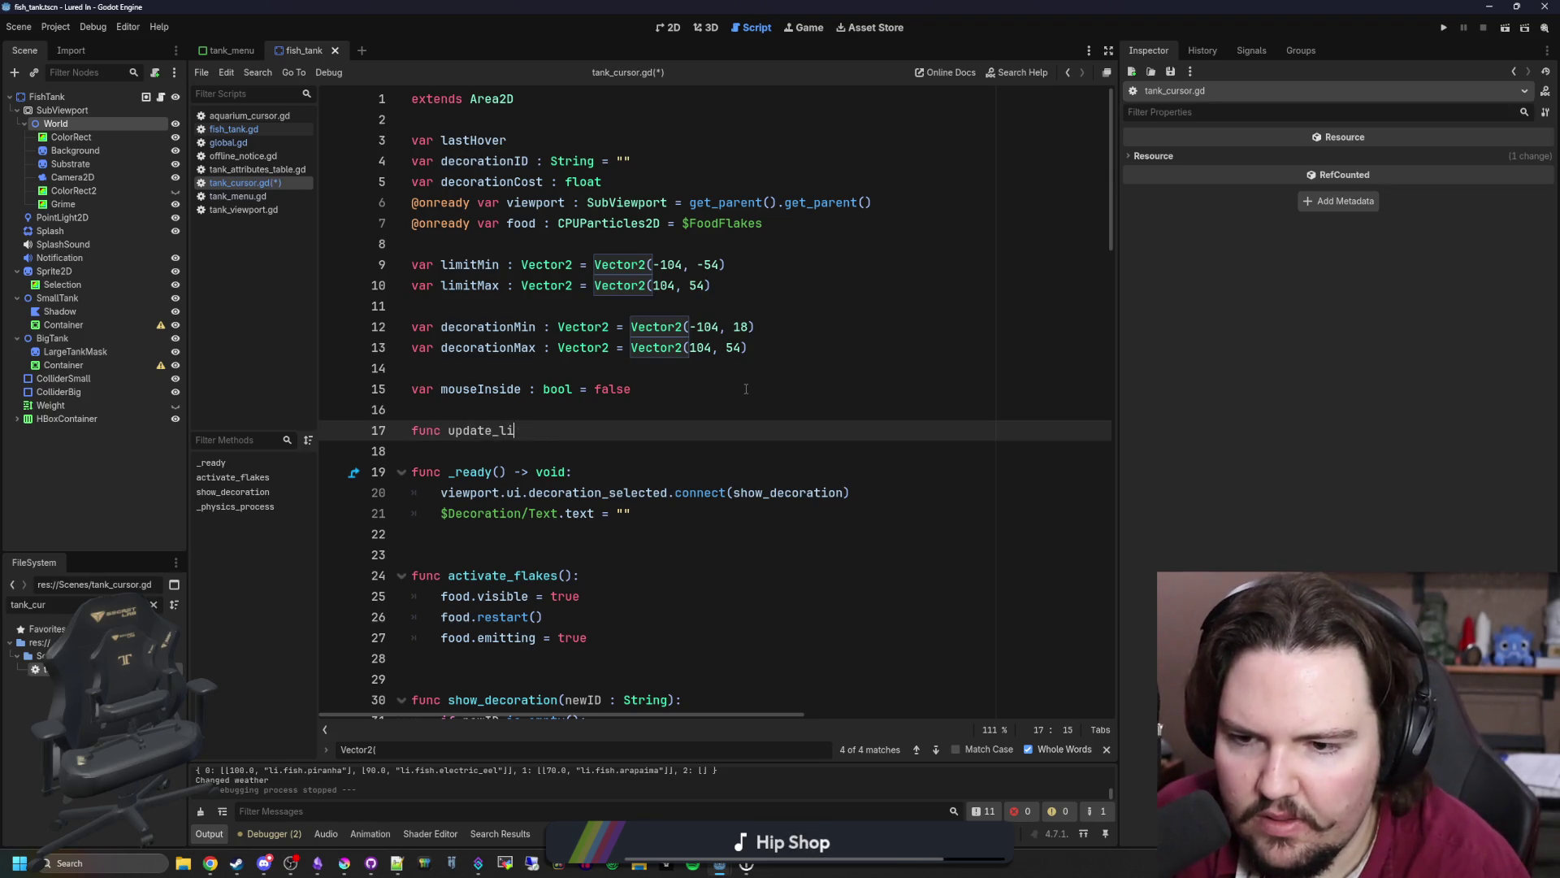
{"action": "type", "text": "omitmits()"}
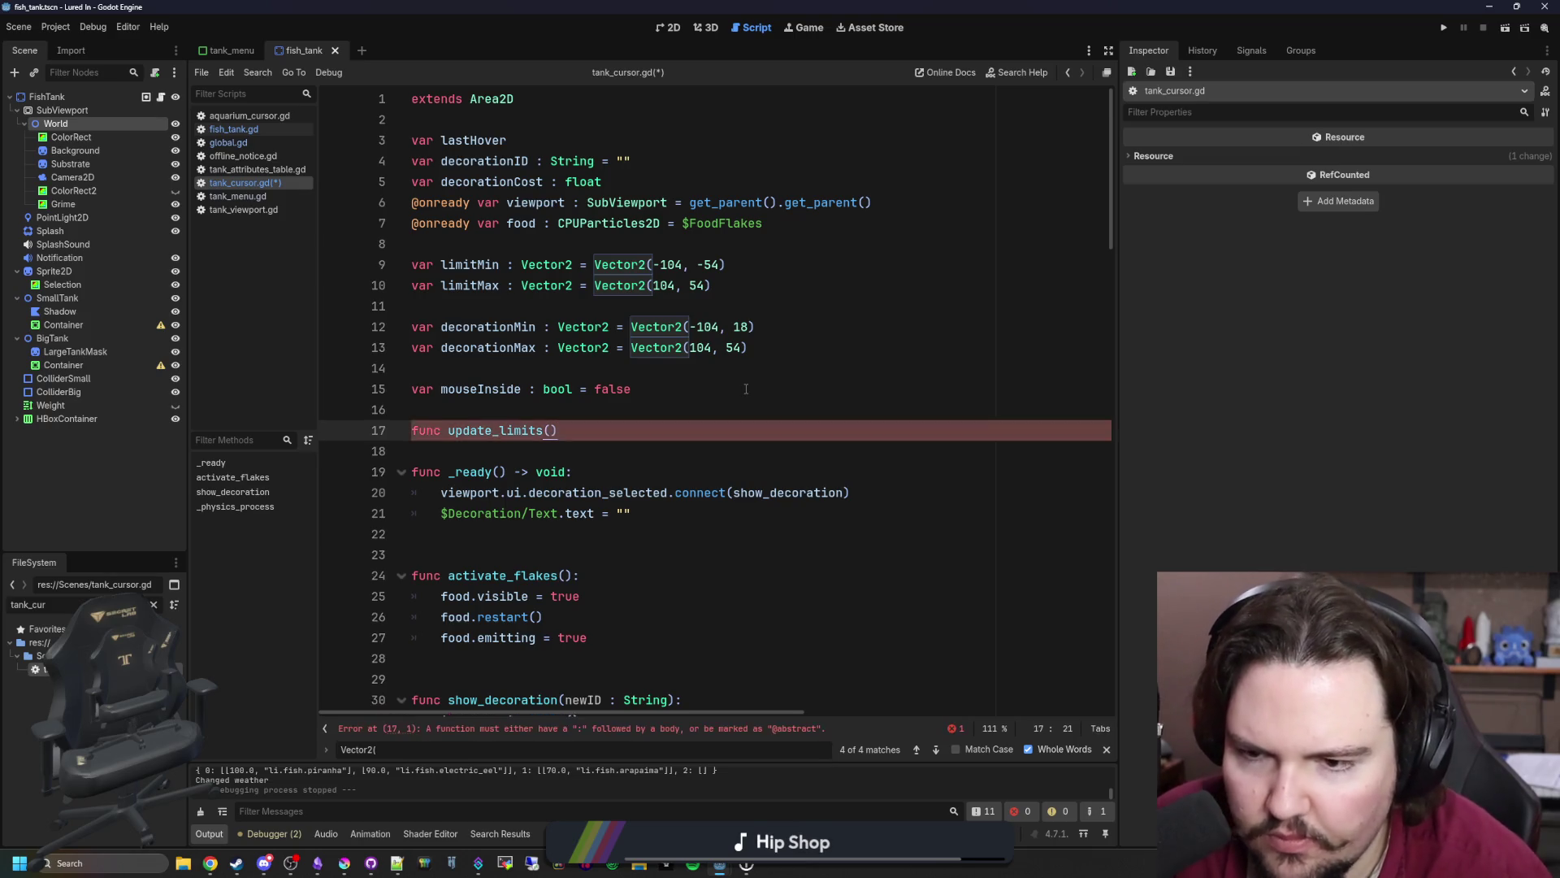
{"action": "key", "text": "Return"}
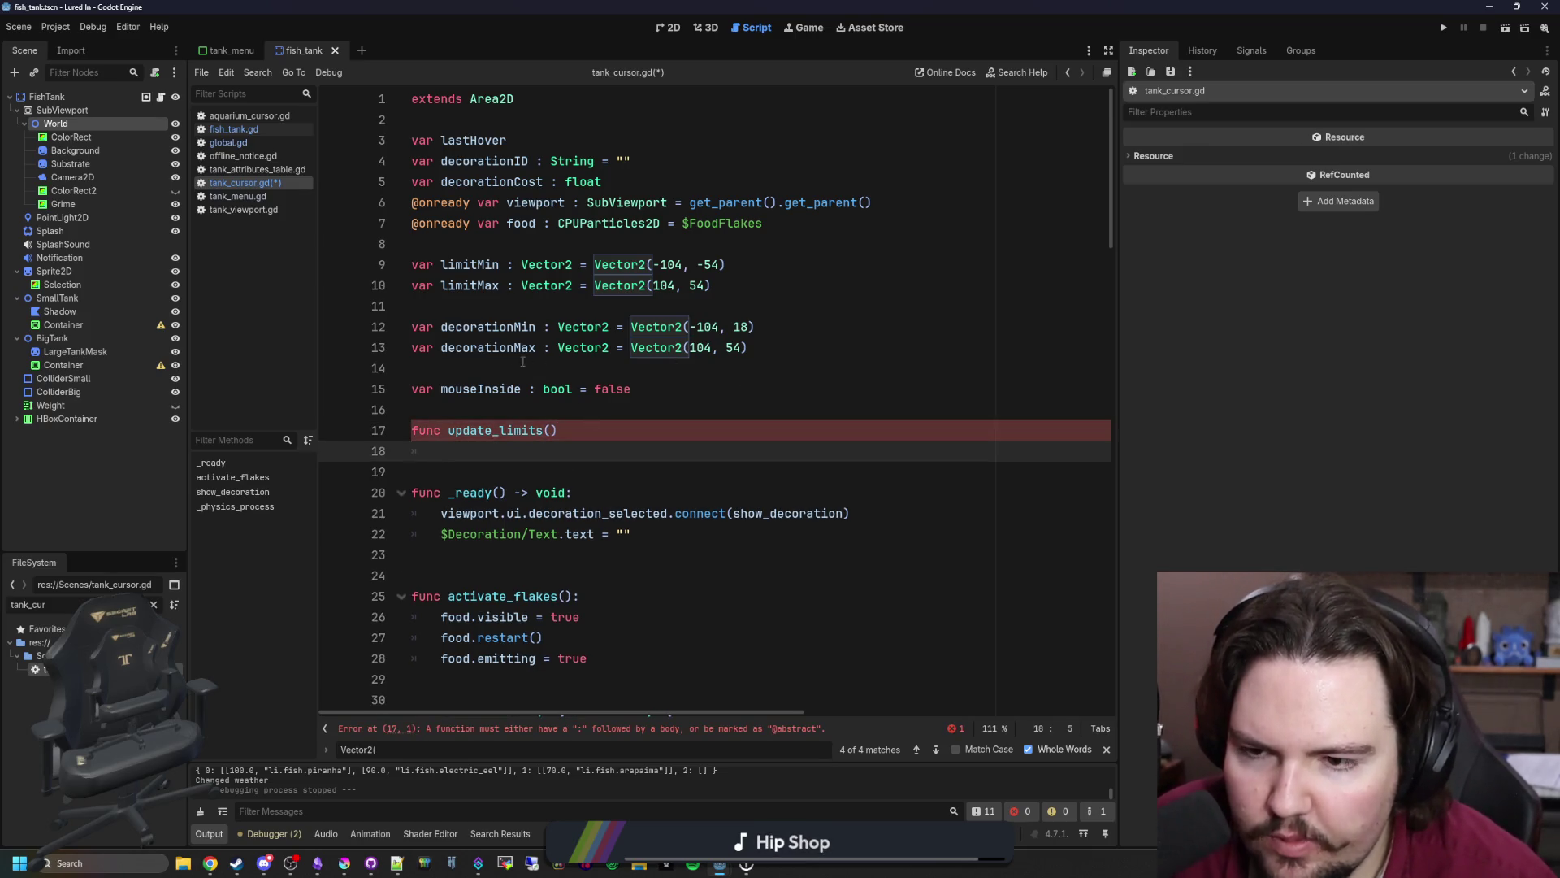
- List limitMin, limitMax, decorationMin and decorationMax in the update_limits body
{"action": "double_click", "coordinate": [468, 264]}
{"action": "key", "text": "ctrl+c"}
{"action": "left_click", "coordinate": [510, 453]}
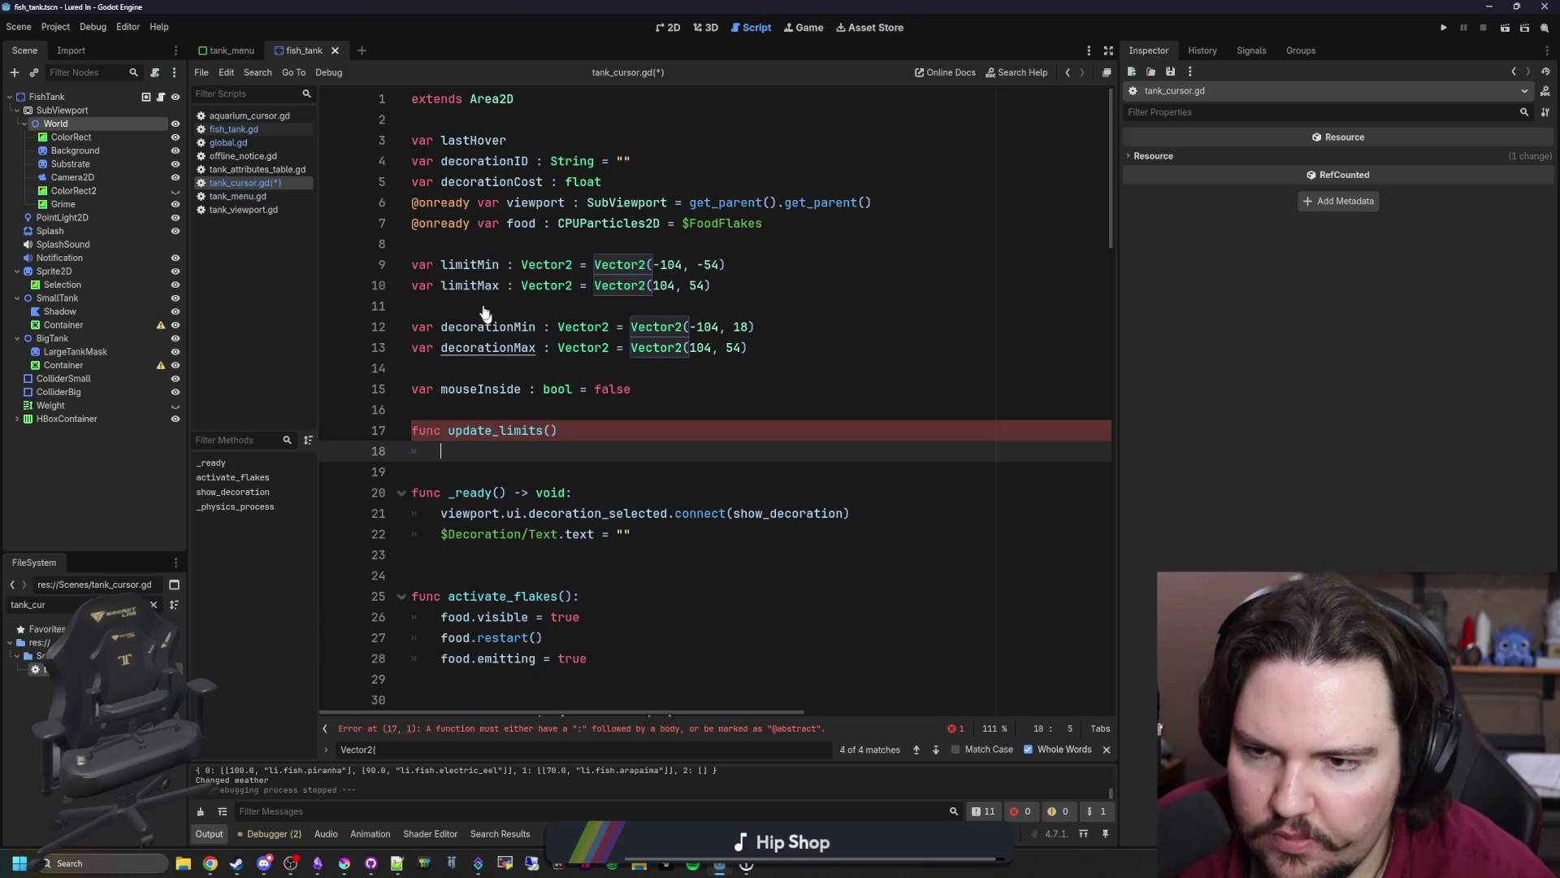
{"action": "key", "text": "ctrl+v"}
{"action": "key", "text": "Return"}
{"action": "type", "text": "limitMax"}
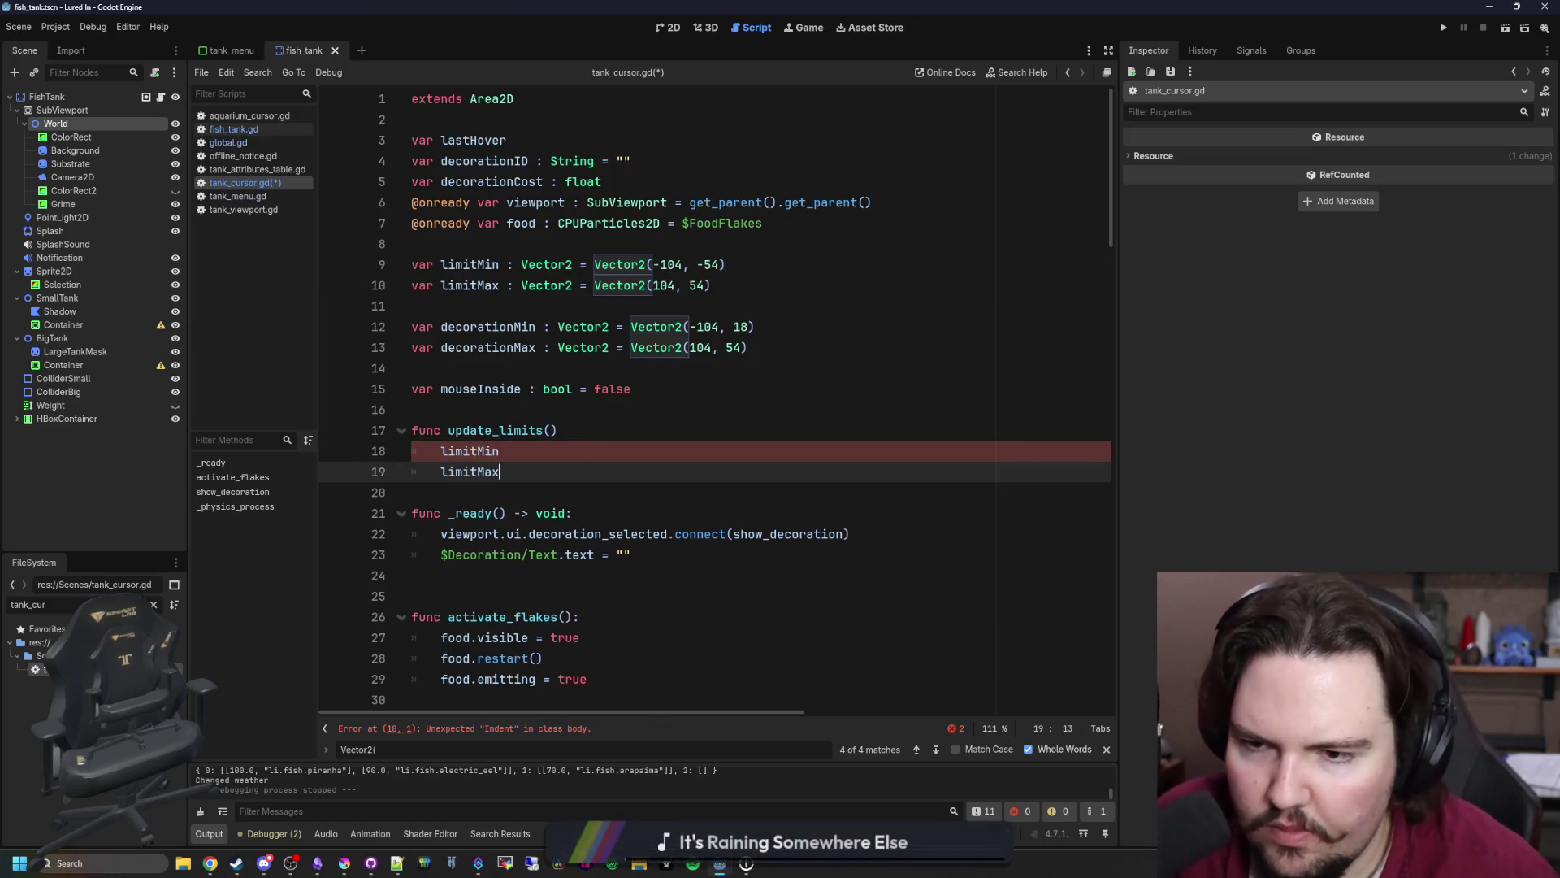
{"action": "key", "text": "Return"}
{"action": "type", "text": "decorationMin"}
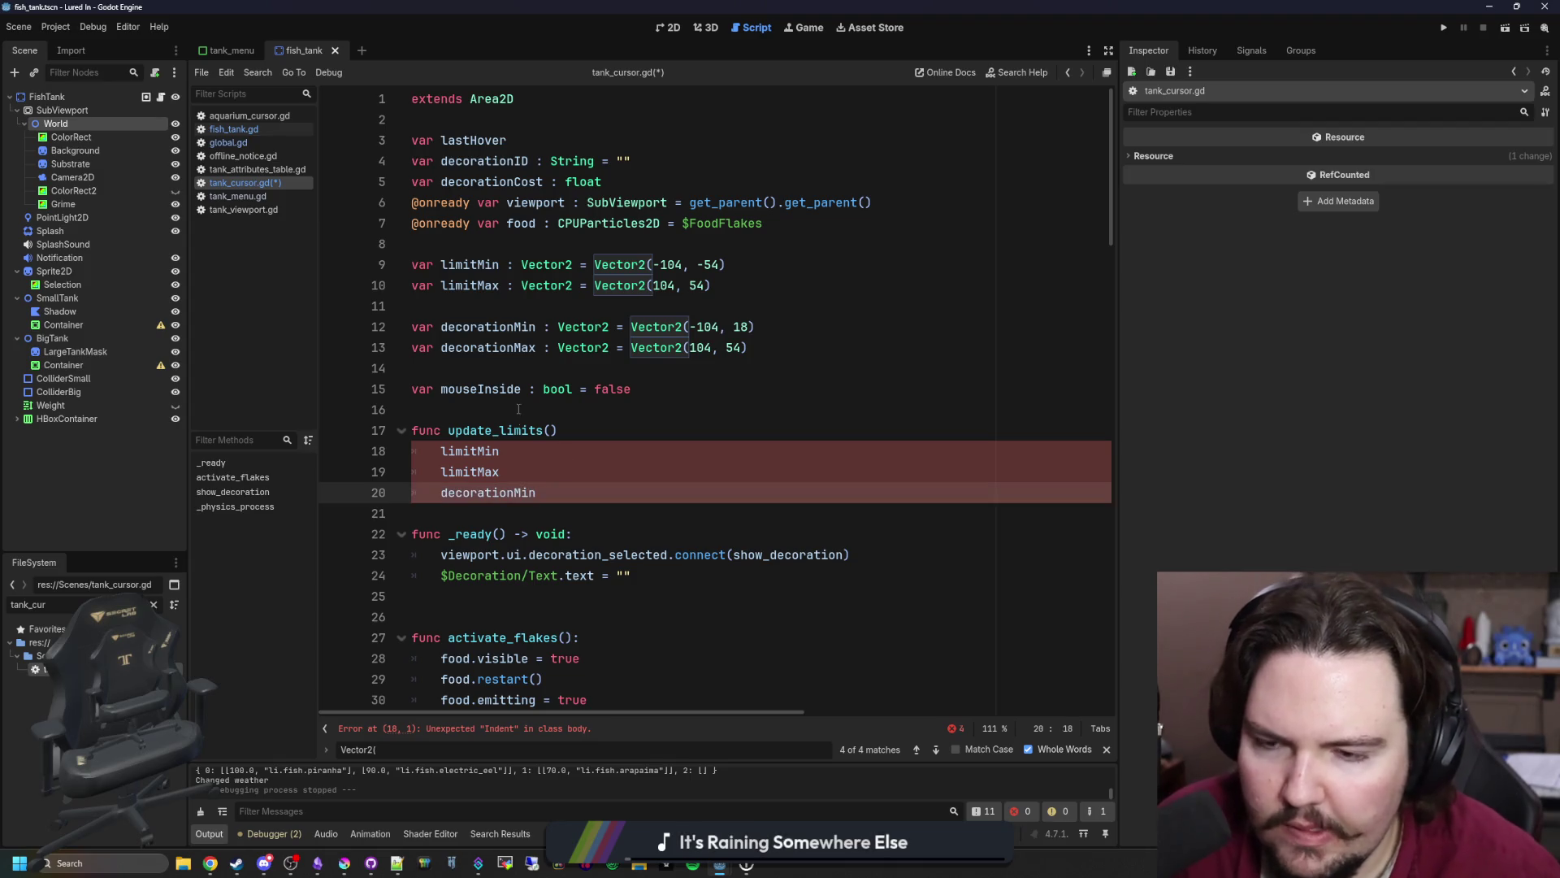
{"action": "double_click", "coordinate": [509, 345]}
{"action": "key", "text": "ctrl+c"}
{"action": "left_click", "coordinate": [577, 497]}
{"action": "key", "text": "Return"}
{"action": "key", "text": "ctrl+v"}
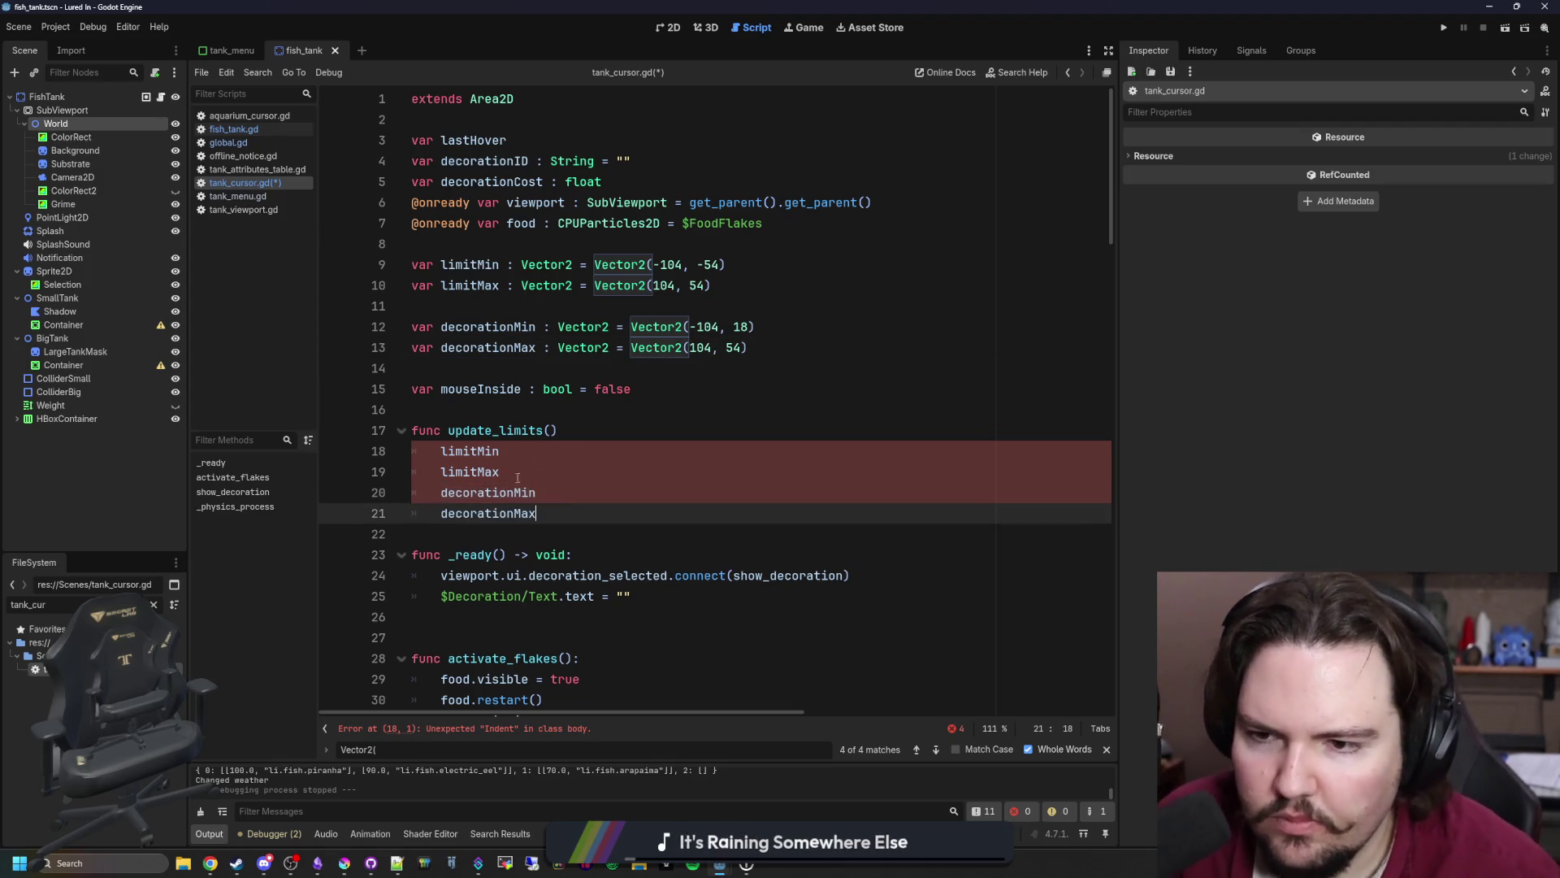
- Delete the Vector2 default values from decorationMax, decorationMin, limitMax and limitMin
{"action": "left_click", "coordinate": [815, 348]}
{"action": "key", "text": "ctrl+shift+Left"}
{"action": "key", "text": "ctrl+shift+Left"}
{"action": "key", "text": "ctrl+shift+Left"}
{"action": "key", "text": "ctrl+shift+Right"}
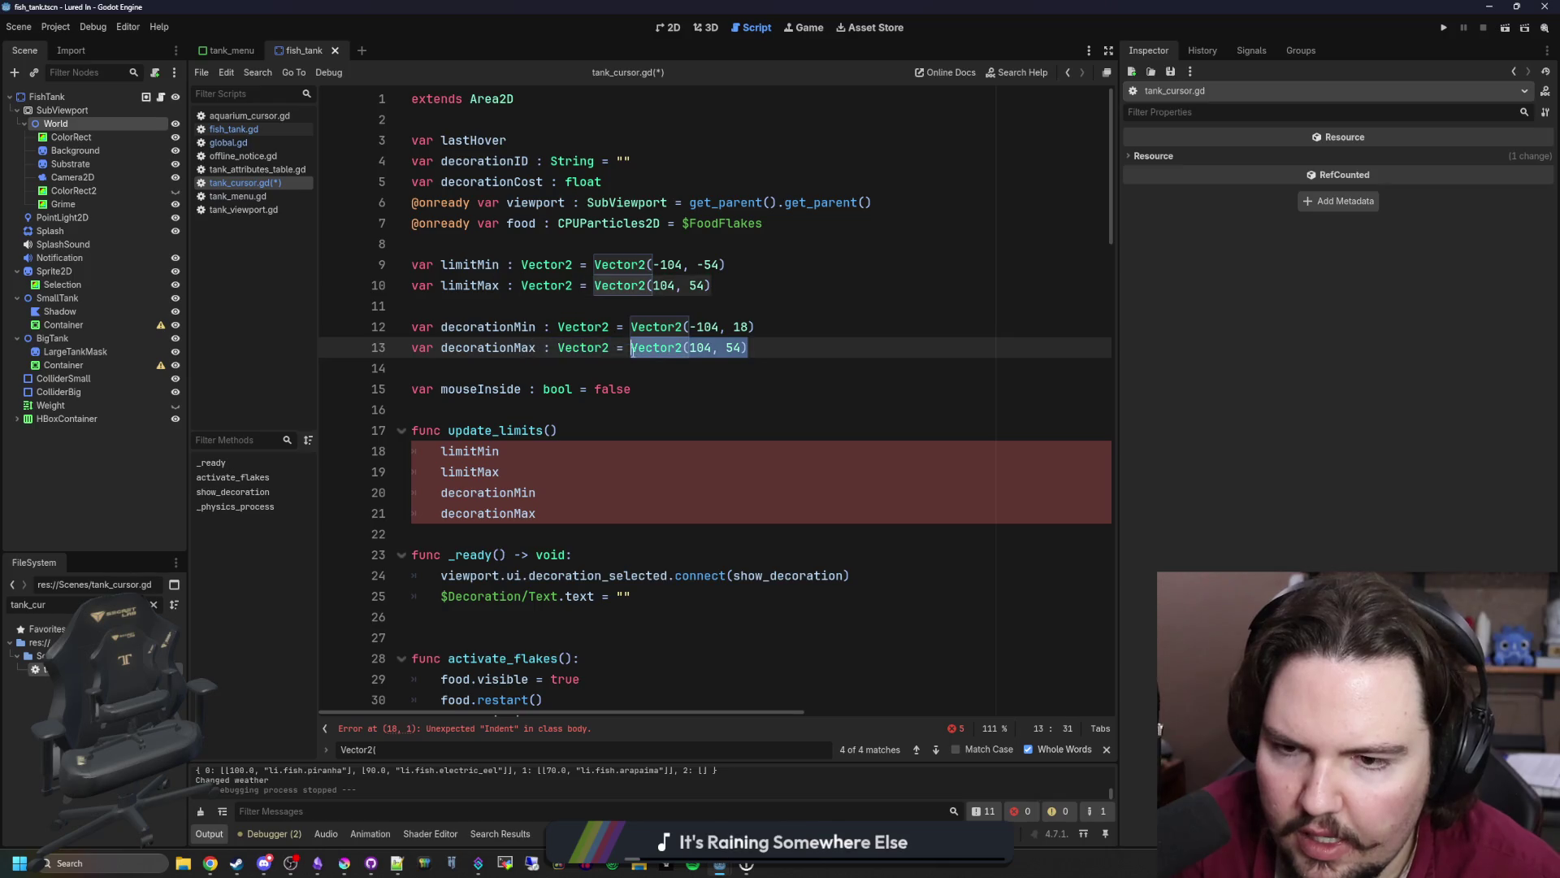
{"action": "key", "text": "BackSpace"}
{"action": "left_click", "coordinate": [785, 327]}
{"action": "key", "text": "ctrl+shift+Left"}
{"action": "key", "text": "ctrl+shift+Left"}
{"action": "key", "text": "ctrl+shift+Left"}
{"action": "key", "text": "BackSpace"}
{"action": "left_click", "coordinate": [731, 286]}
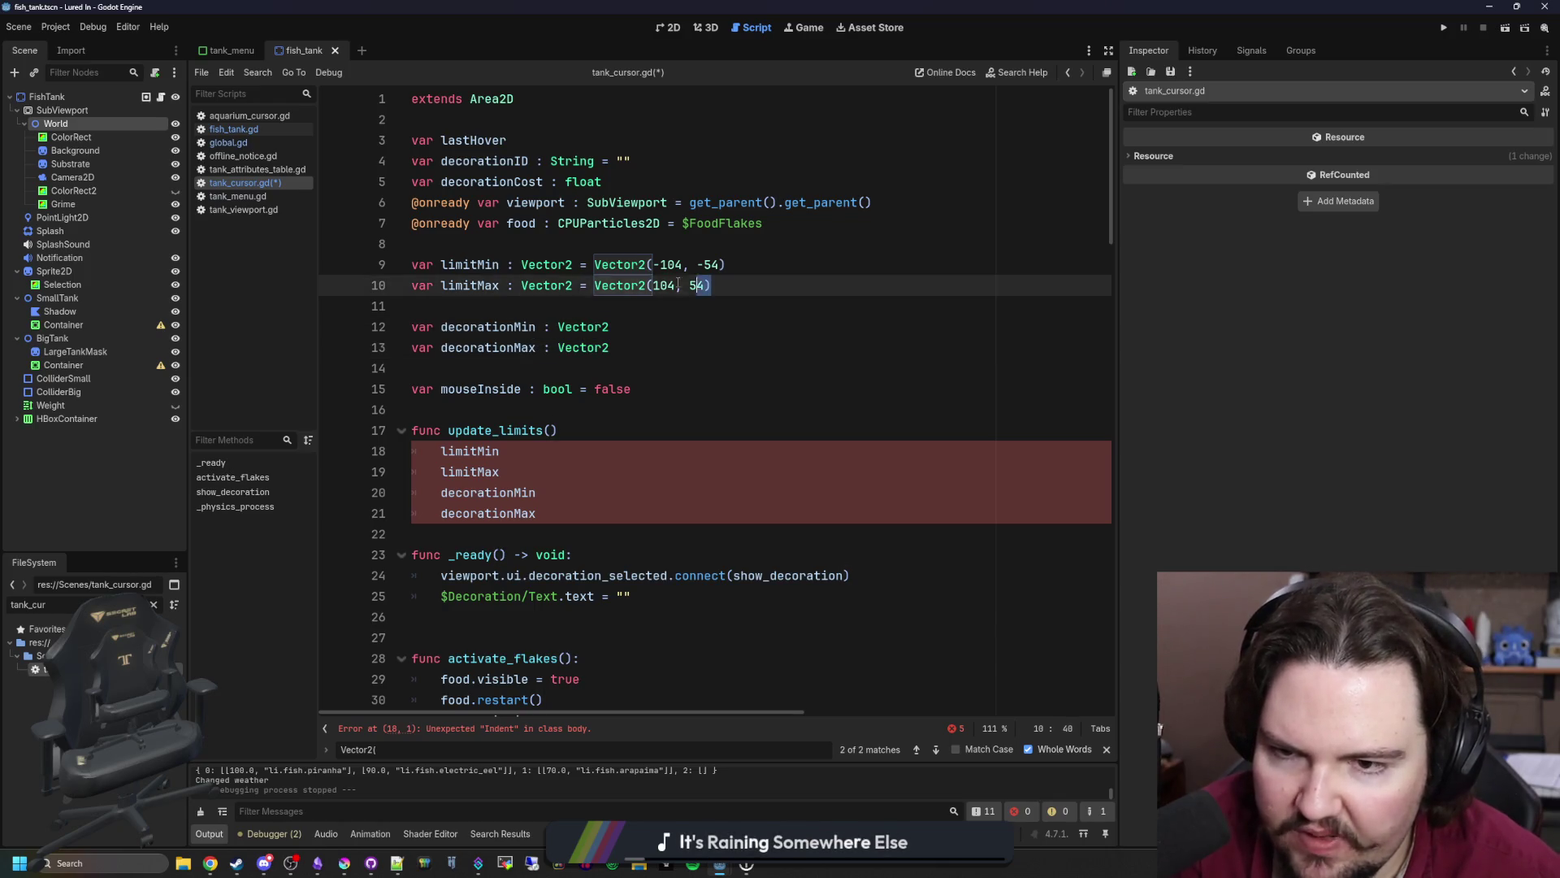
{"action": "key", "text": "ctrl+shift+Left"}
{"action": "key", "text": "ctrl+shift+Left"}
{"action": "key", "text": "ctrl+shift+Left"}
{"action": "key", "text": "BackSpace"}
{"action": "left_click", "coordinate": [739, 259]}
{"action": "key", "text": "ctrl+shift+Left"}
{"action": "key", "text": "ctrl+shift+Left"}
{"action": "key", "text": "ctrl+shift+Left"}
{"action": "key", "text": "BackSpace"}
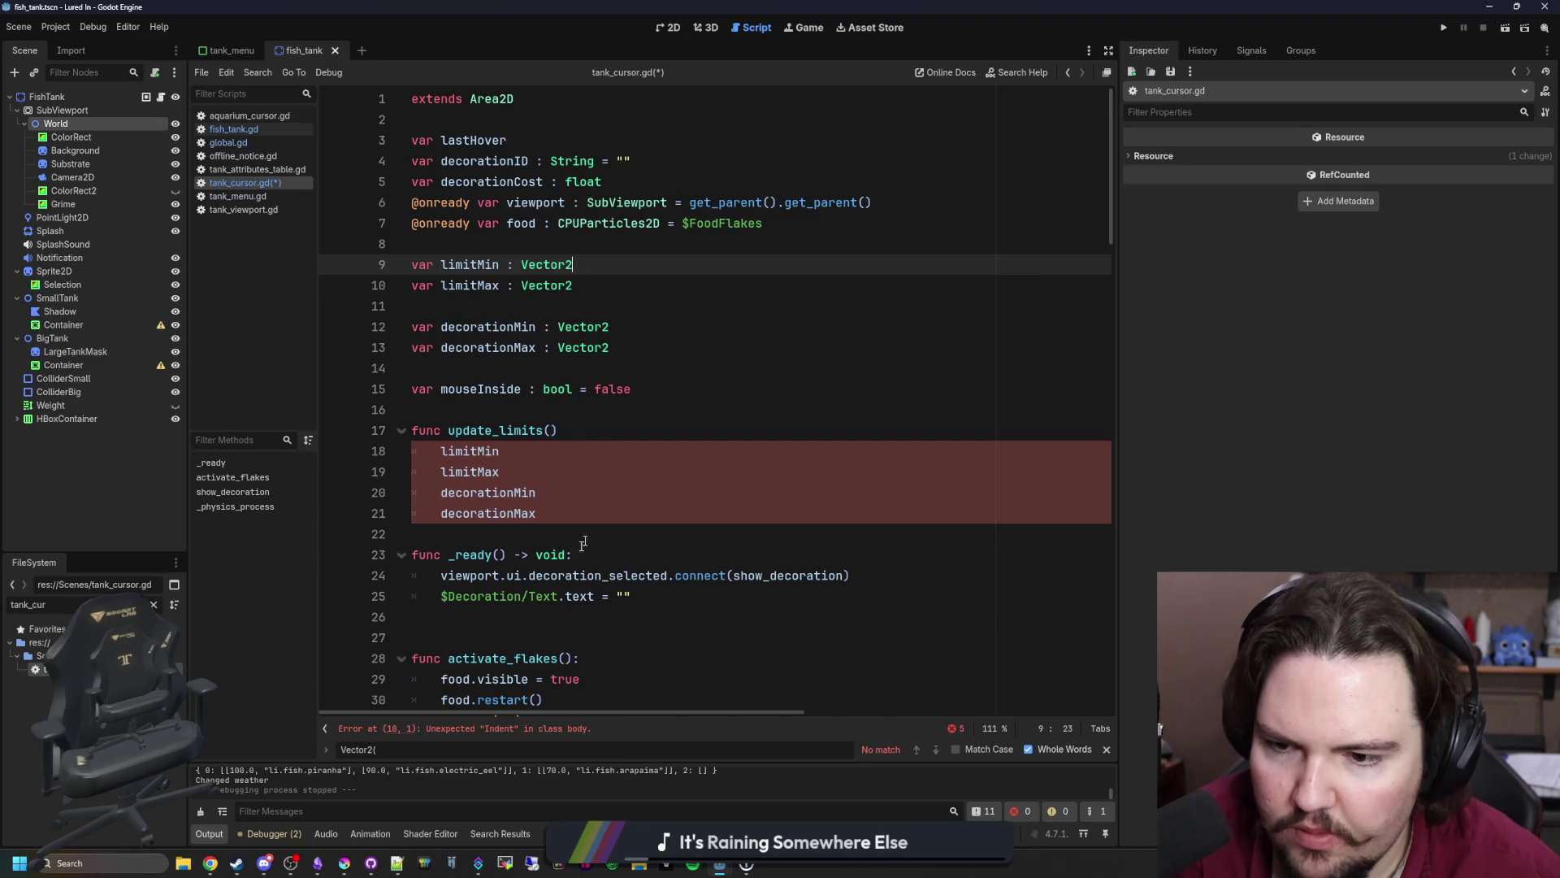
- Add a blank line before func _ready
{"action": "left_click", "coordinate": [586, 448]}
{"action": "left_click", "coordinate": [573, 534]}
{"action": "key", "text": "Return"}
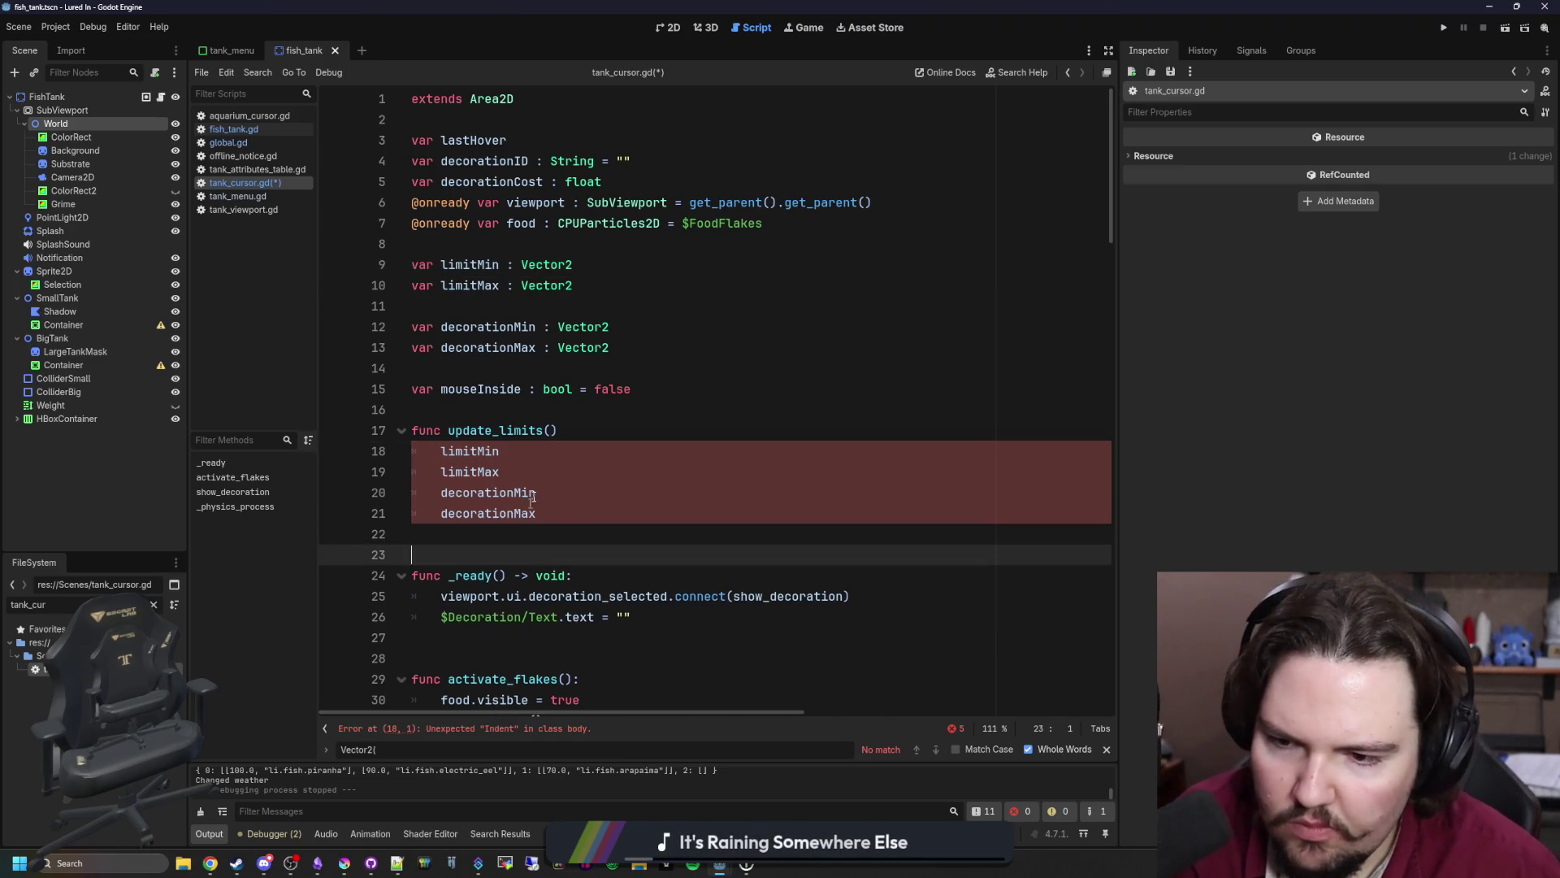
{"action": "left_click", "coordinate": [570, 449]}
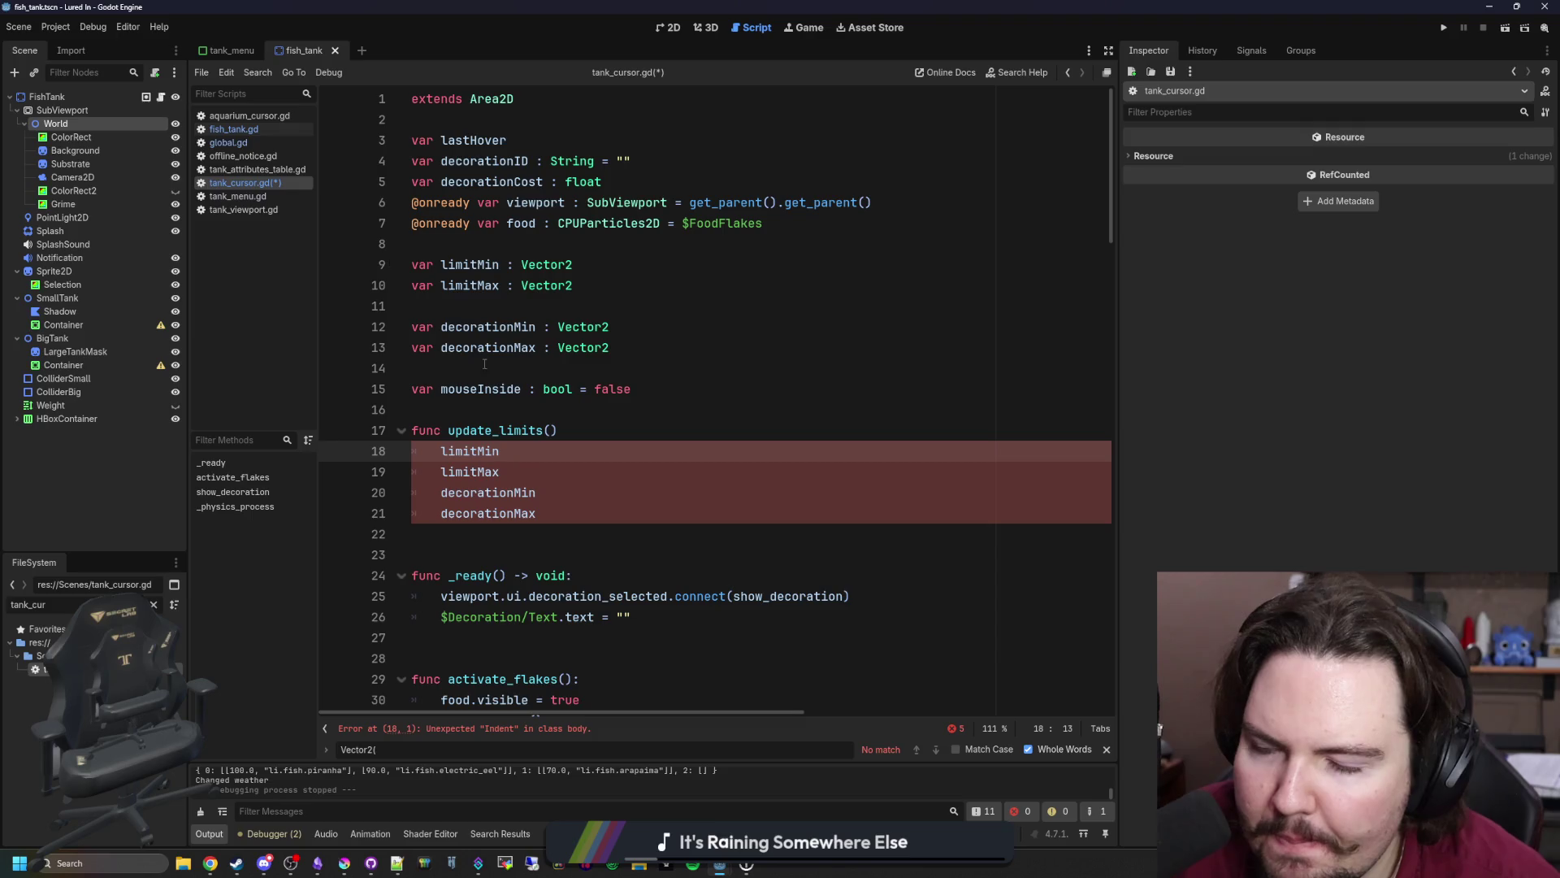
- Insert two blank lines after line 49 in tank_menu.gd, then show the tank_menu scene
{"action": "left_click", "coordinate": [256, 141]}
{"action": "scroll", "coordinate": [534, 307], "scroll_direction": "up", "scroll_amount": 5}
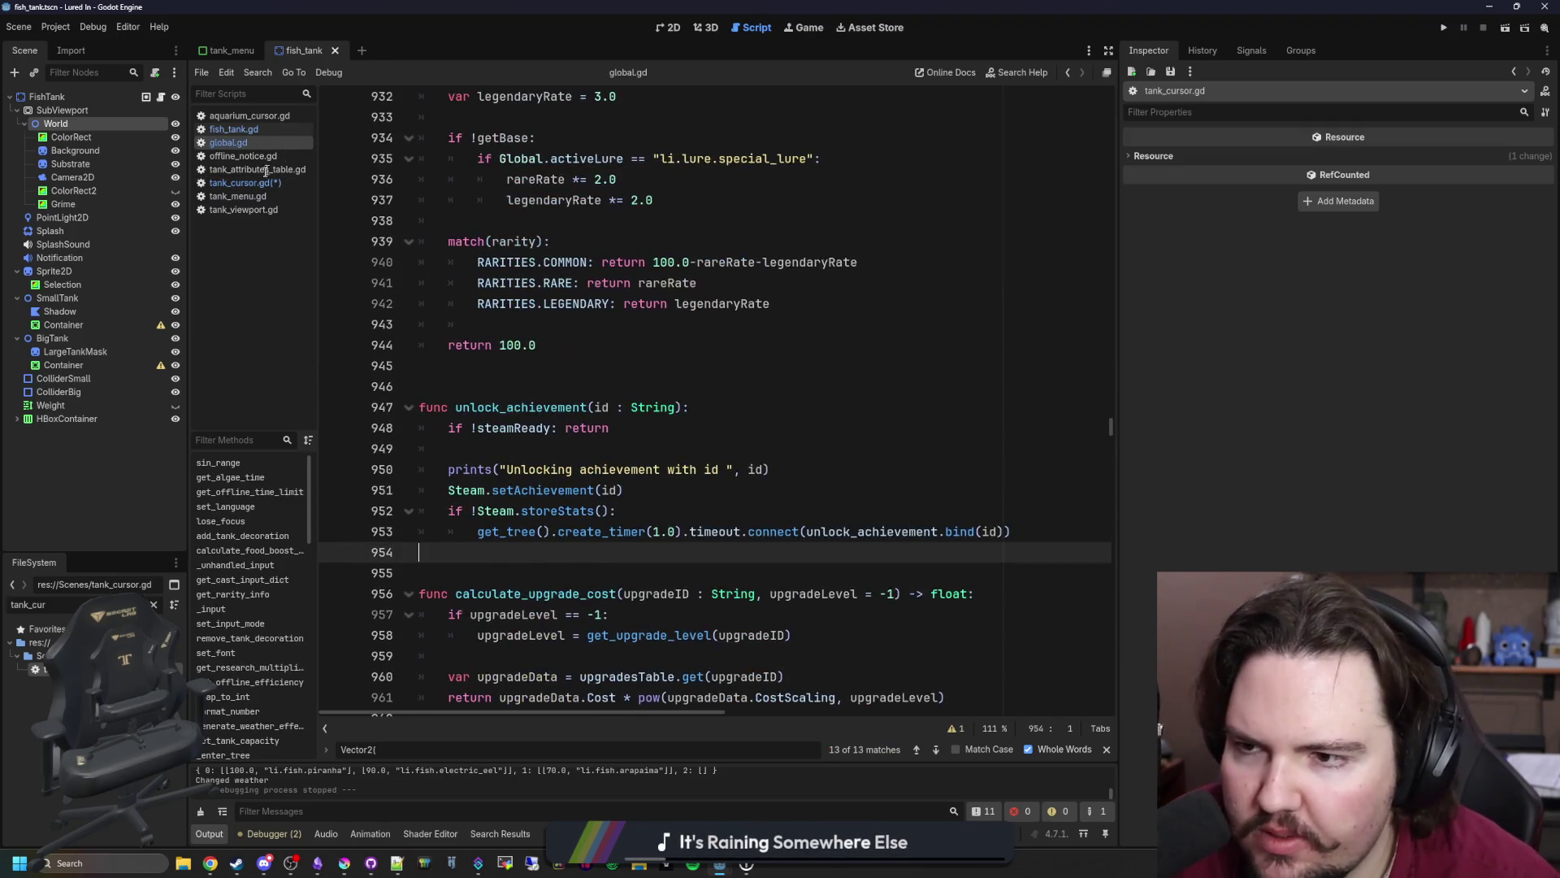
{"action": "left_click", "coordinate": [248, 199]}
{"action": "scroll", "coordinate": [666, 319], "scroll_direction": "up", "scroll_amount": 5}
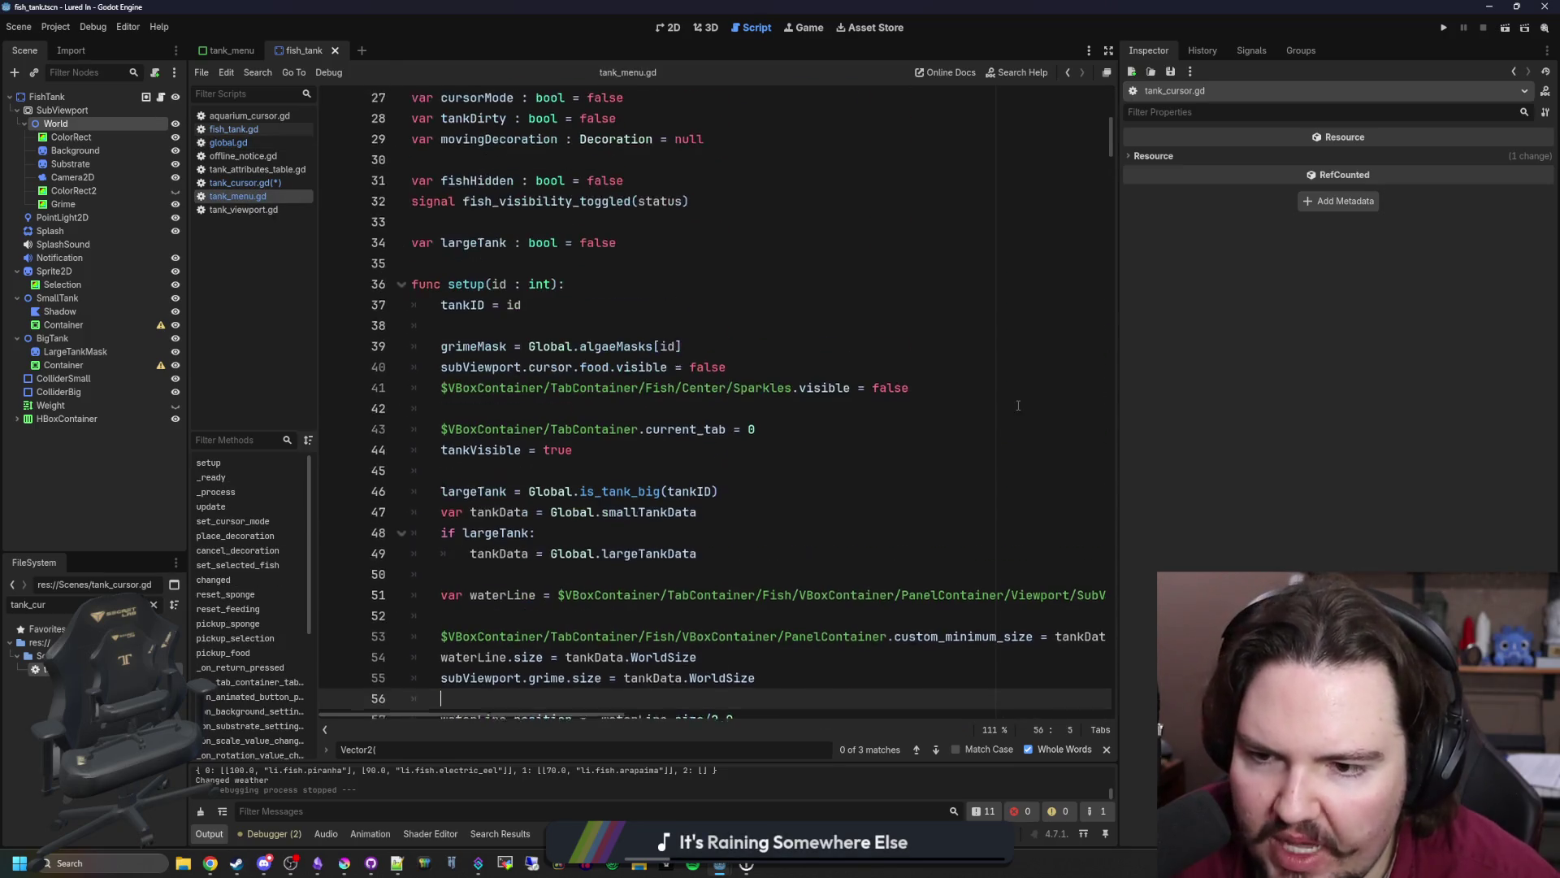
{"action": "scroll", "coordinate": [528, 422], "scroll_direction": "down", "scroll_amount": 2}
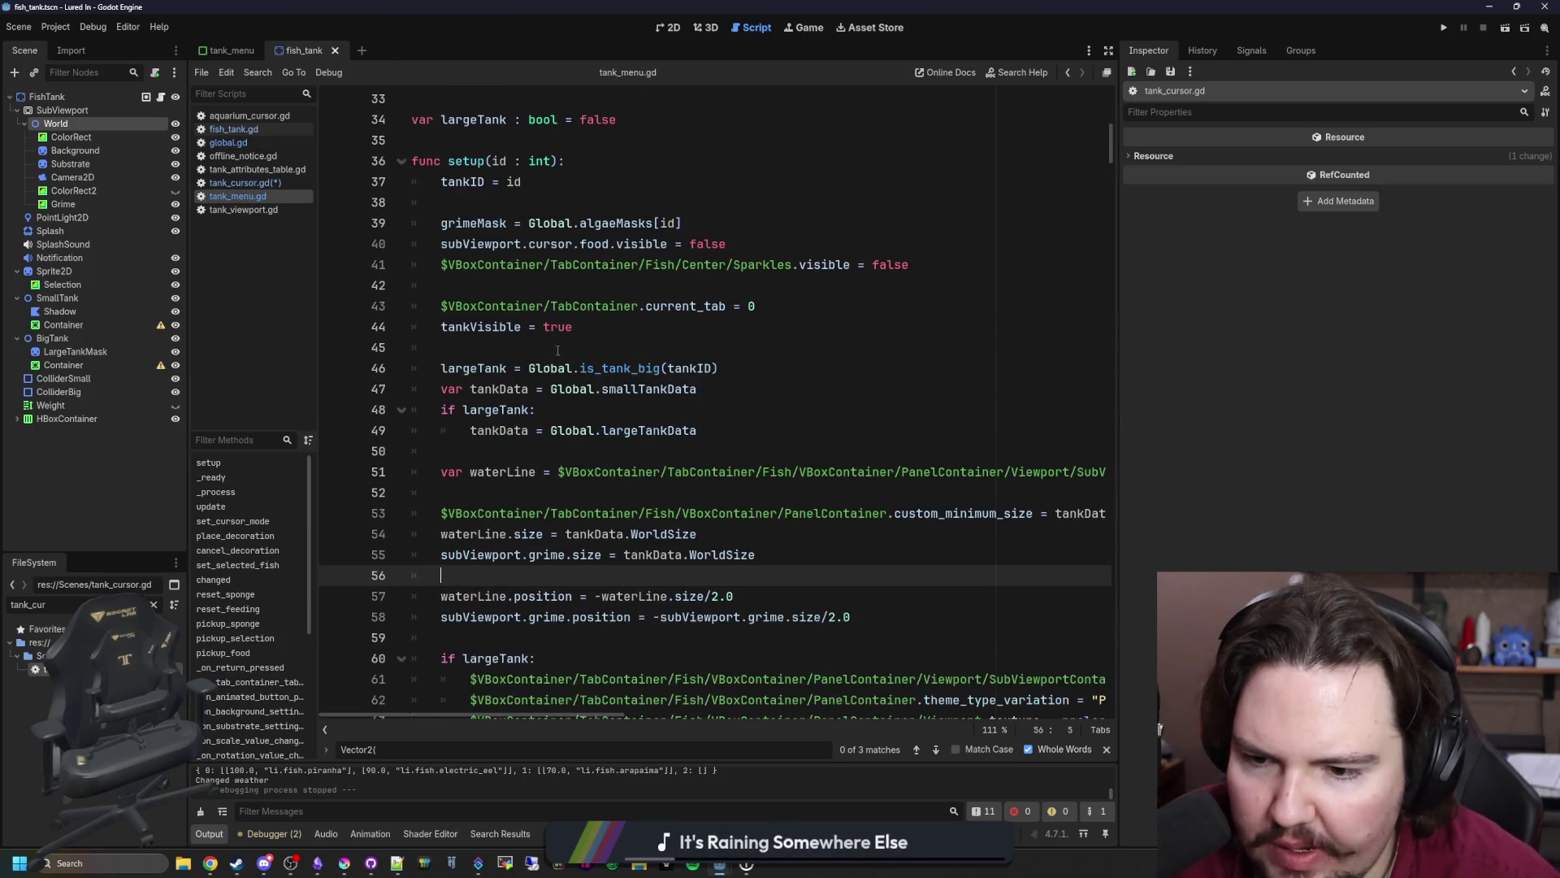
{"action": "left_click", "coordinate": [521, 447]}
{"action": "key", "text": "Return"}
{"action": "key", "text": "Return"}
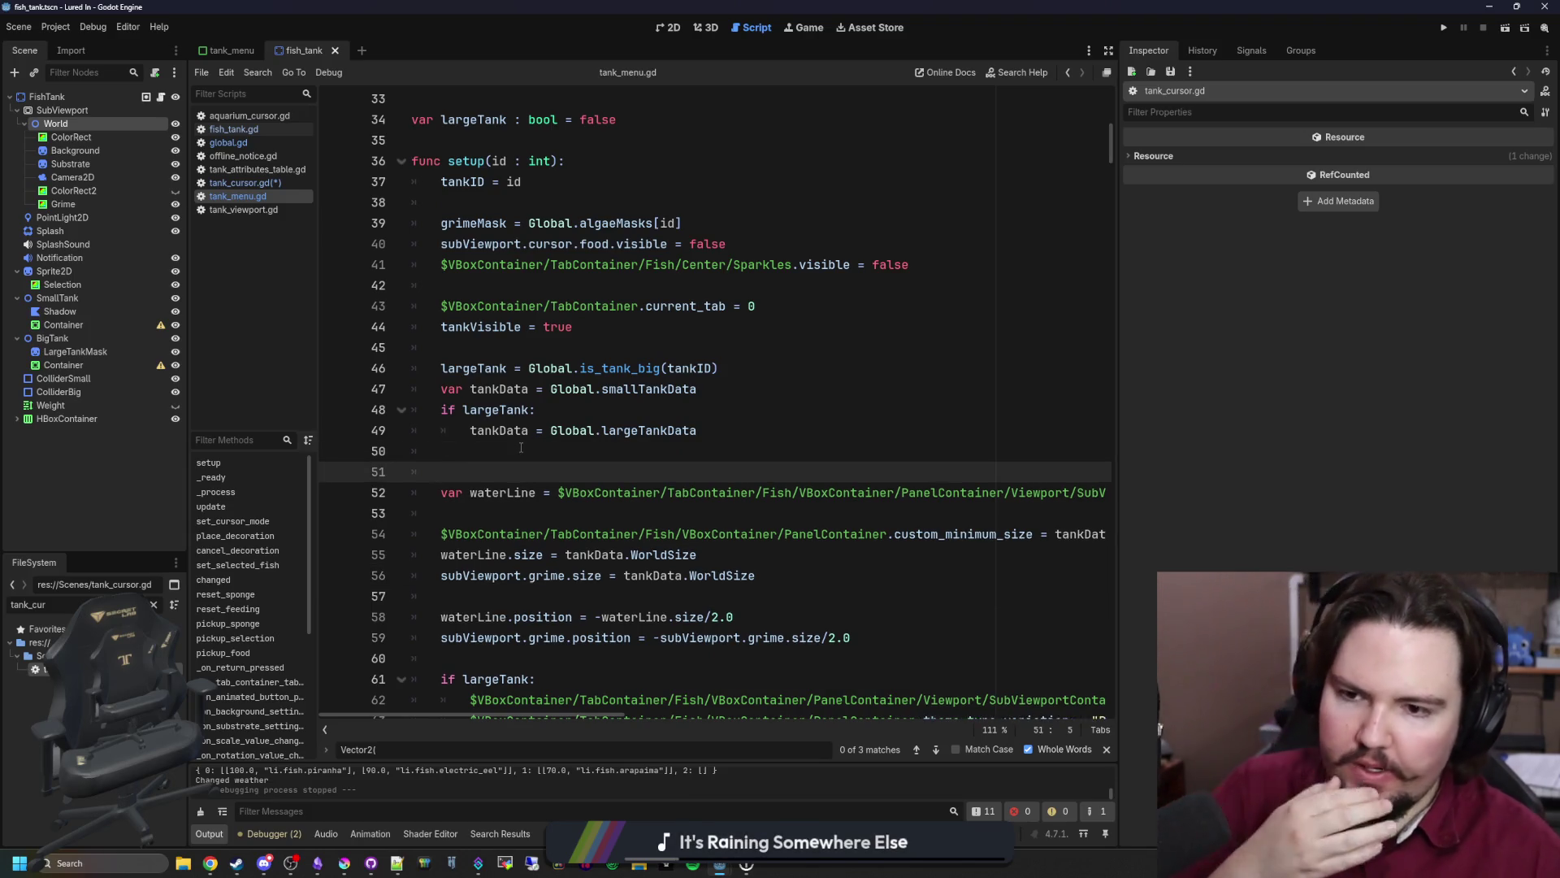
{"action": "key", "text": "Up"}
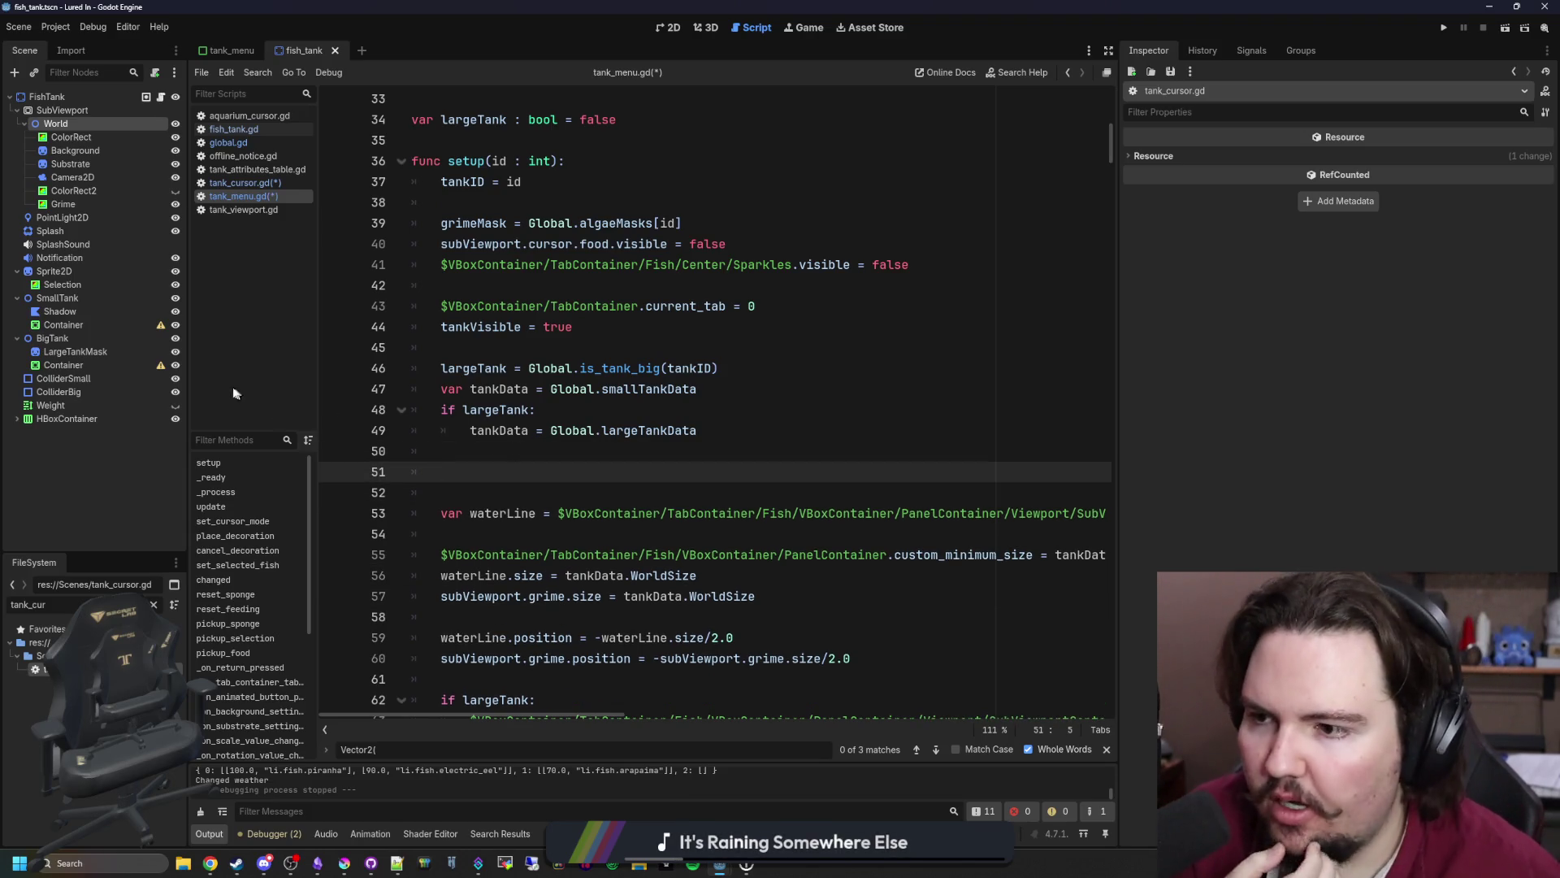
{"action": "left_click", "coordinate": [217, 48]}
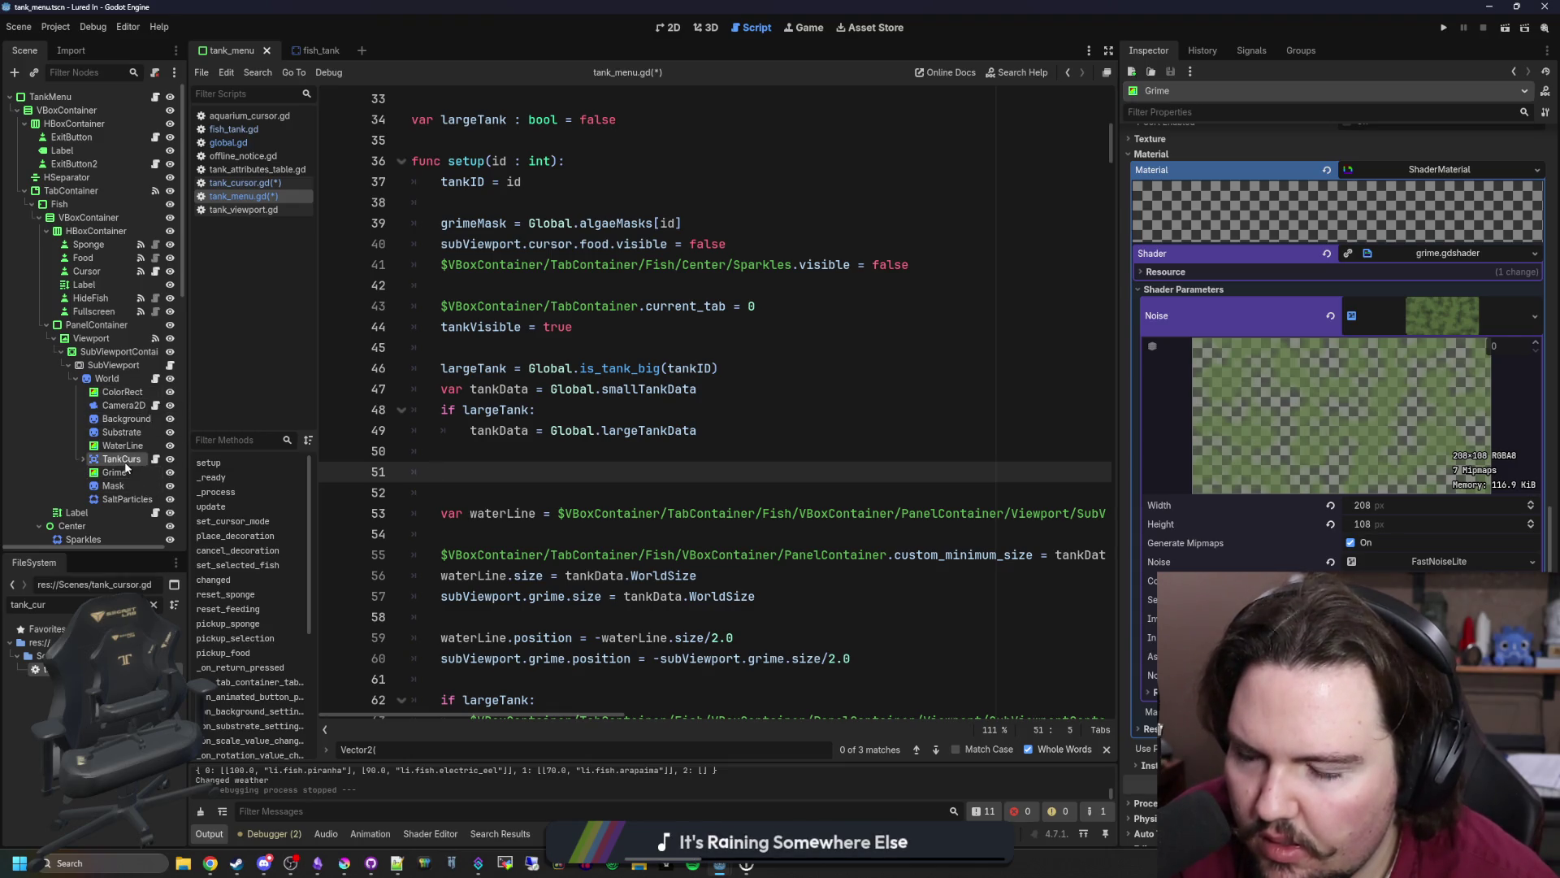
- Drop the TankCursor node path into line 51 of setup()
{"action": "mouse_move", "coordinate": [121, 459]}
{"action": "left_mouse_down"}
{"action": "mouse_move", "coordinate": [354, 477]}
{"action": "mouse_move", "coordinate": [488, 466]}
{"action": "left_mouse_up"}
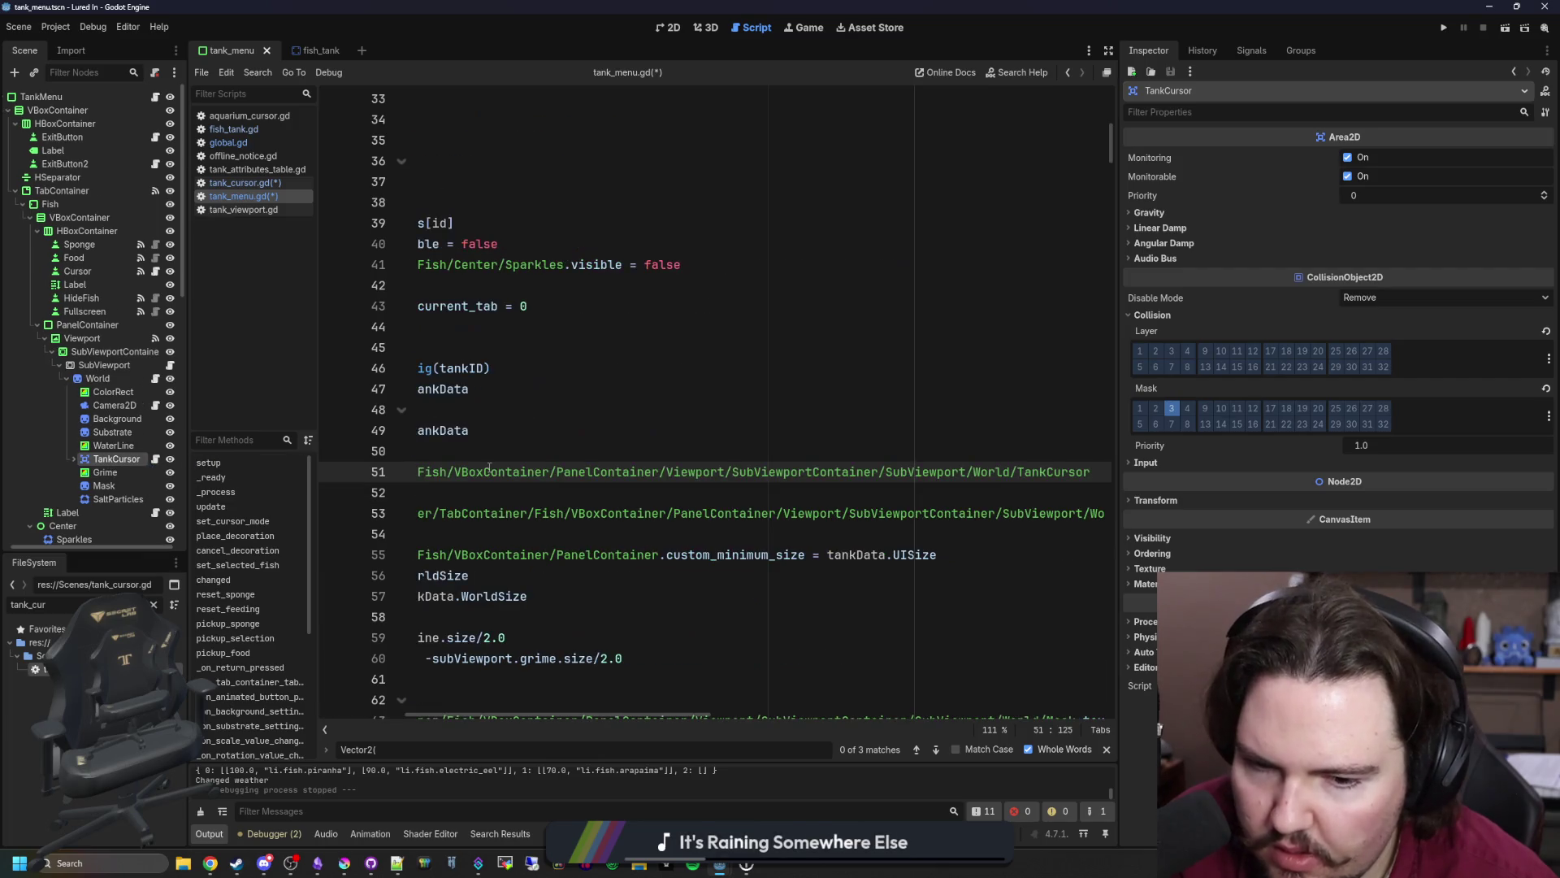
{"action": "scroll", "coordinate": [625, 494], "scroll_direction": "left", "scroll_amount": 5}
{"action": "scroll", "coordinate": [625, 494], "scroll_direction": "up", "scroll_amount": 6}
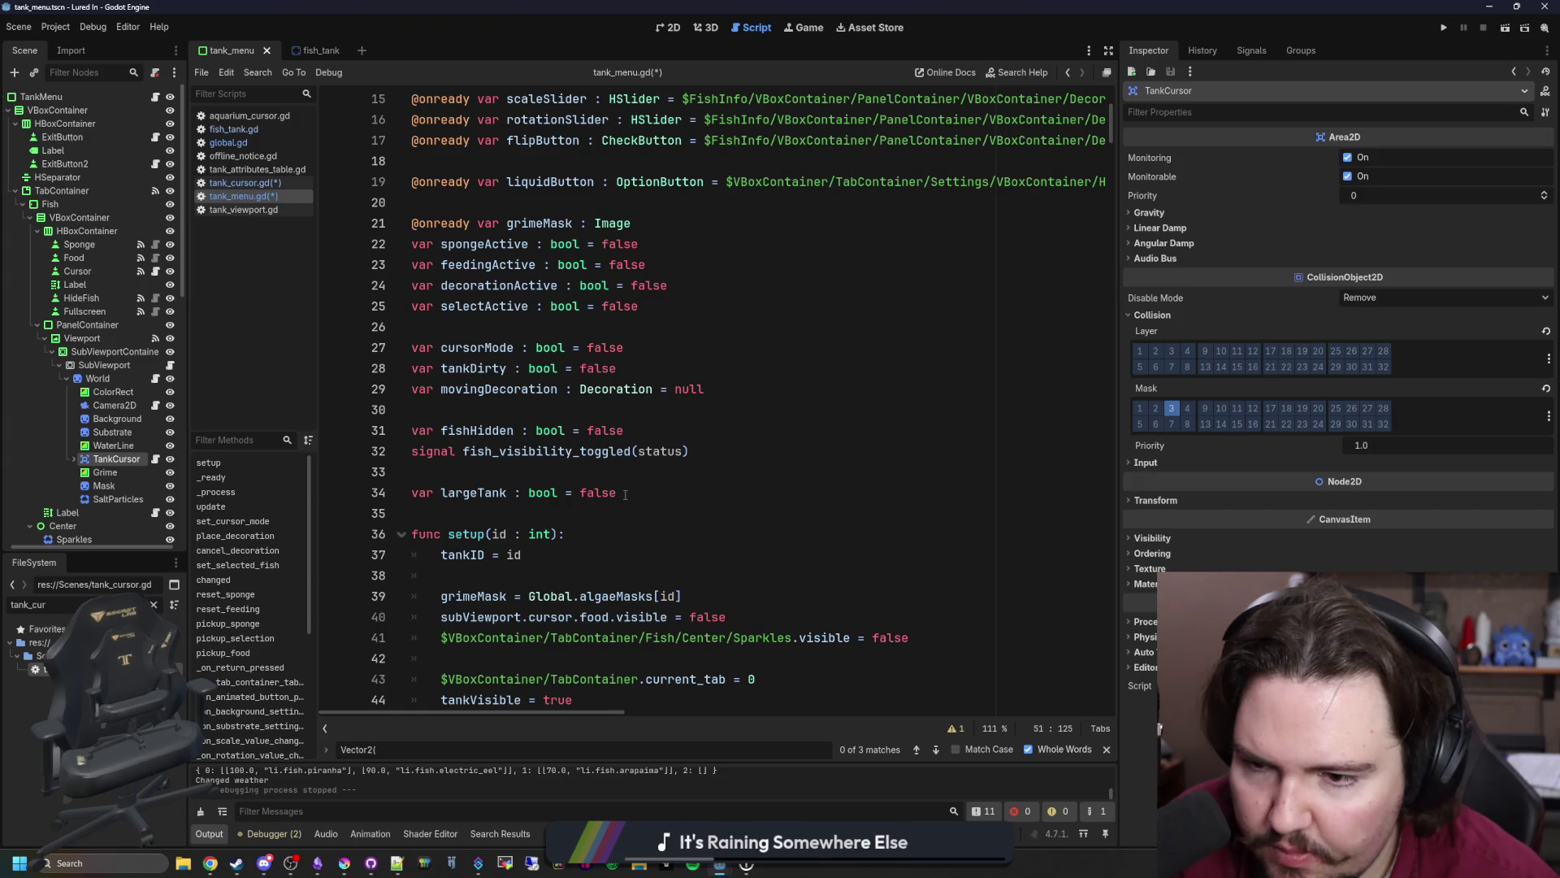
{"action": "scroll", "coordinate": [625, 494], "scroll_direction": "up", "scroll_amount": 4}
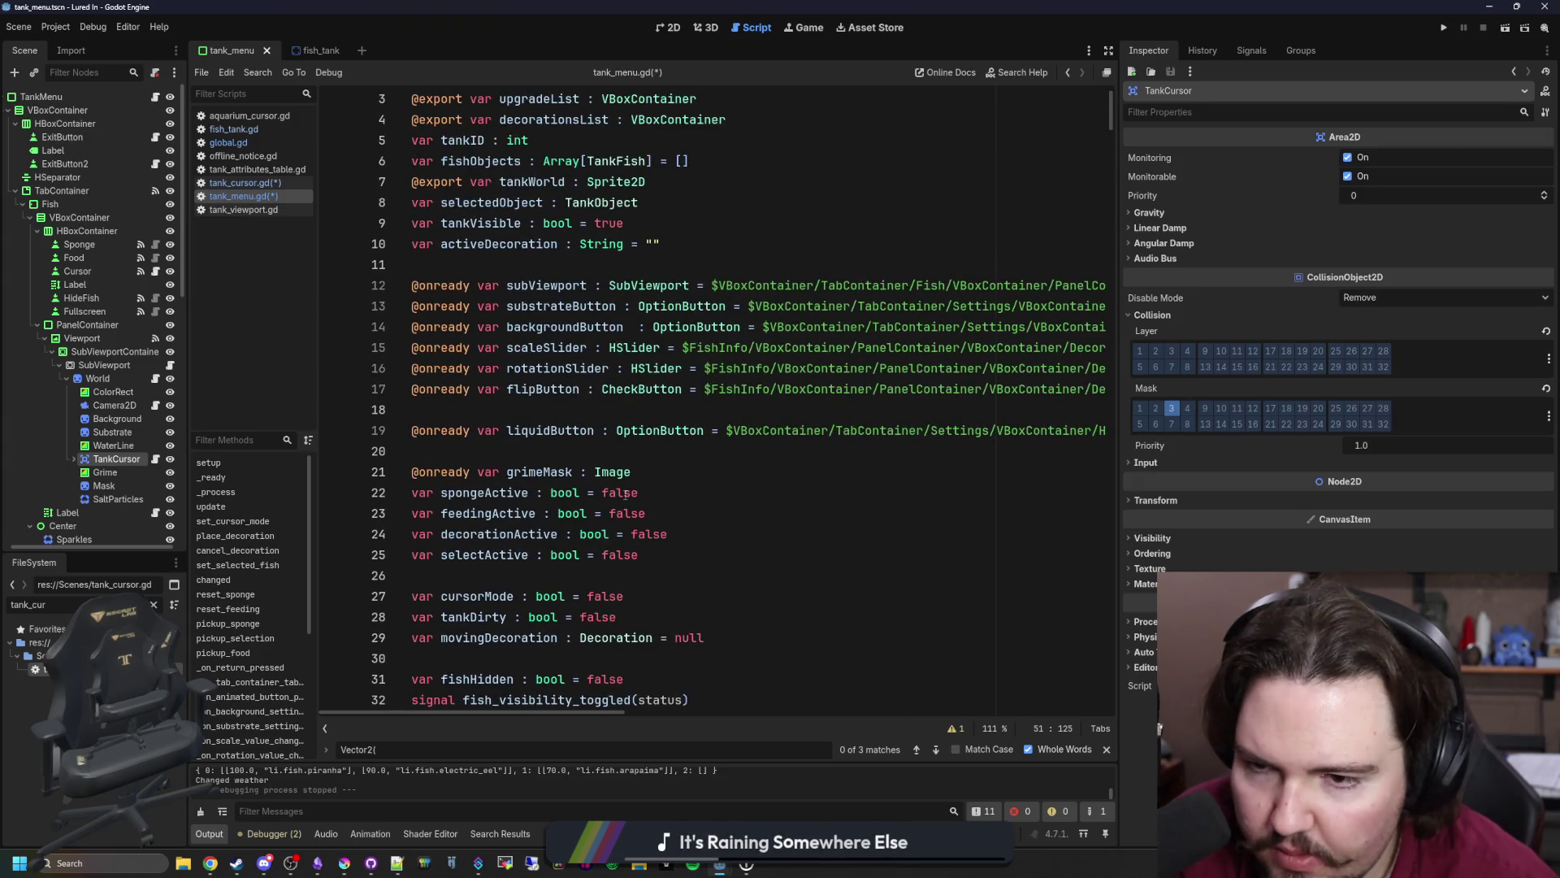
{"action": "scroll", "coordinate": [625, 494], "scroll_direction": "up", "scroll_amount": 1}
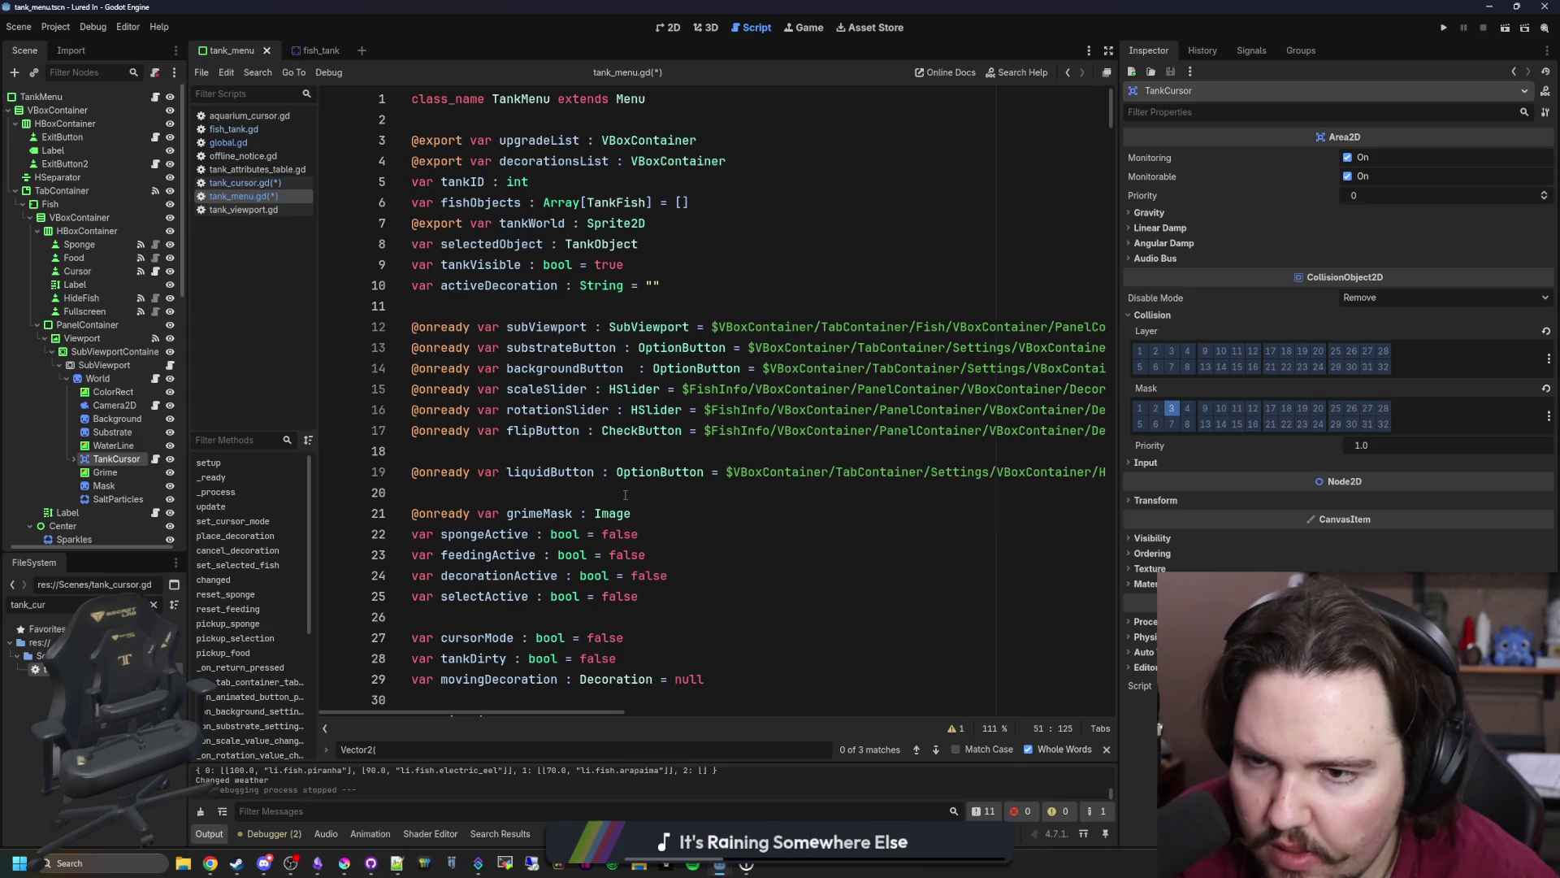
{"action": "scroll", "coordinate": [625, 494], "scroll_direction": "down", "scroll_amount": 11}
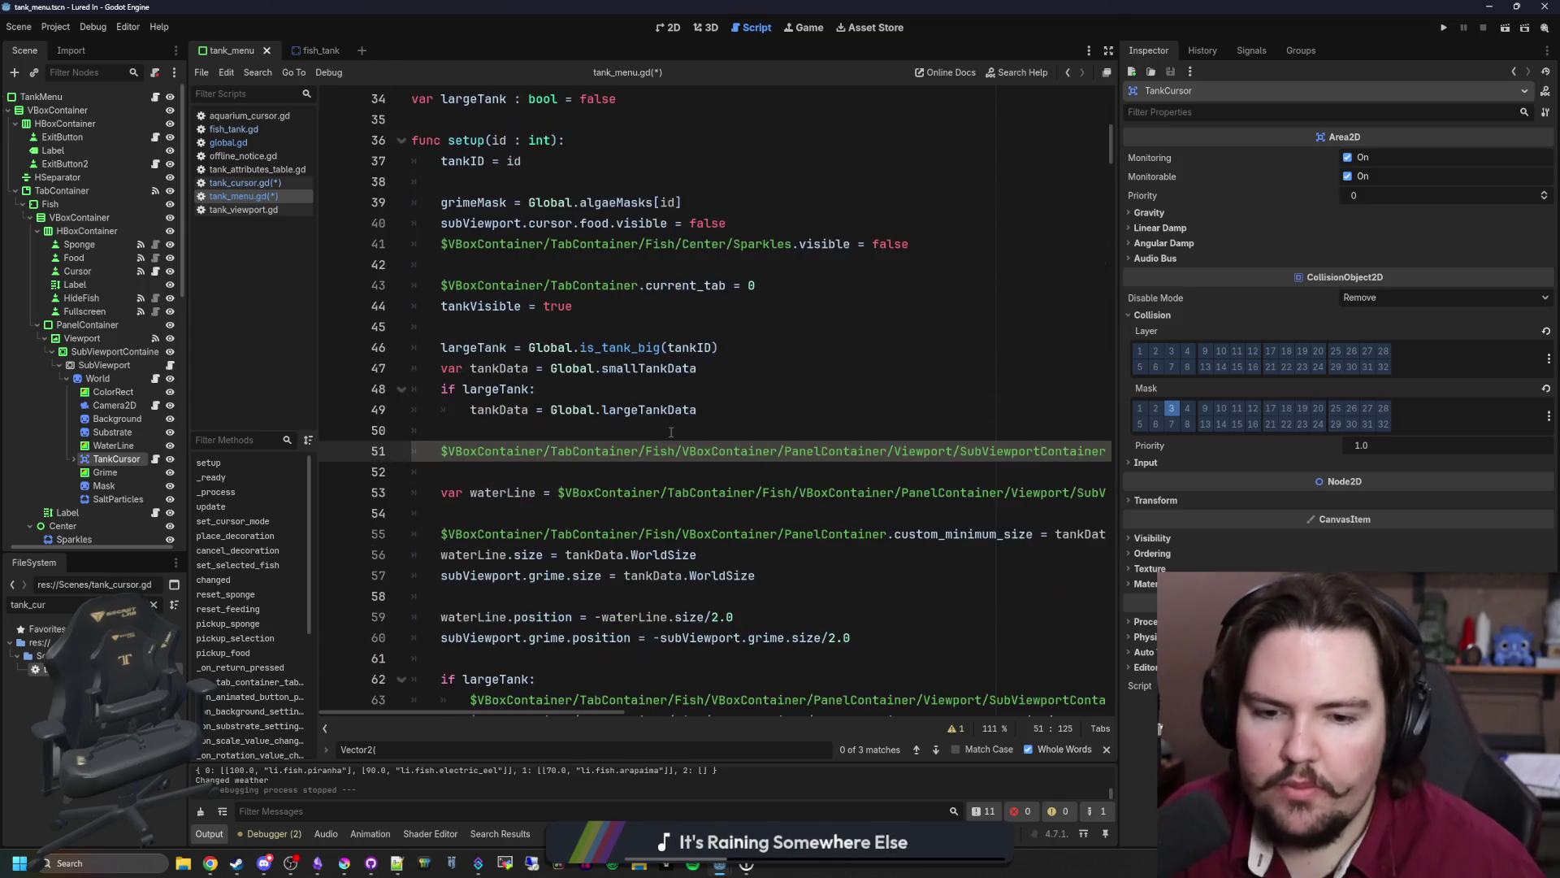
{"action": "scroll", "coordinate": [672, 457], "scroll_direction": "right", "scroll_amount": 3}
{"action": "scroll", "coordinate": [671, 457], "scroll_direction": "right", "scroll_amount": 3}
{"action": "scroll", "coordinate": [732, 455], "scroll_direction": "left", "scroll_amount": 5}
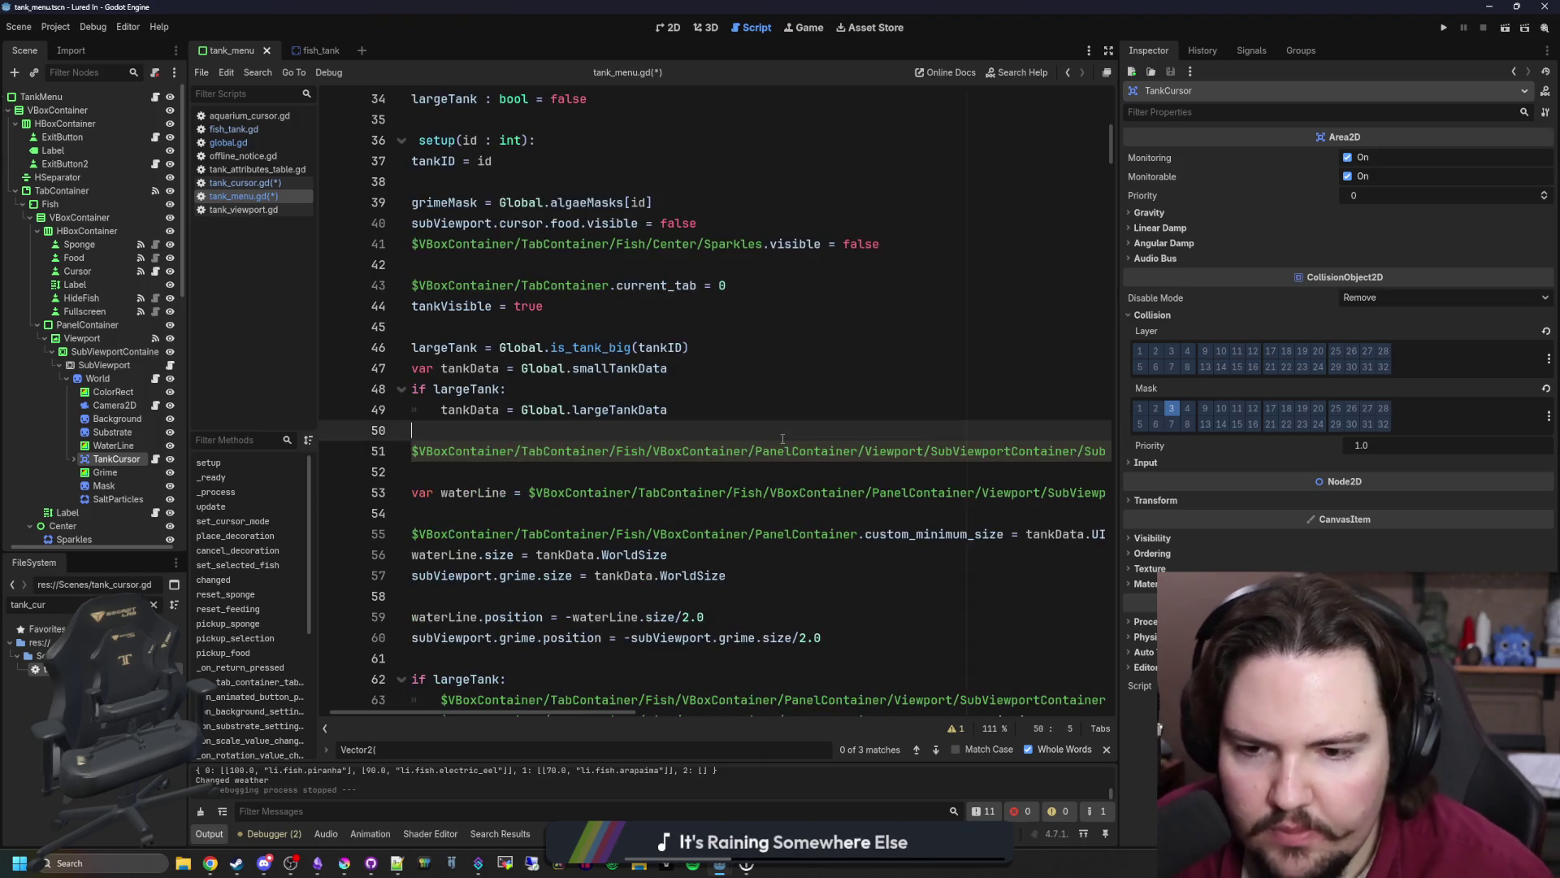
{"action": "scroll", "coordinate": [894, 449], "scroll_direction": "right", "scroll_amount": 5}
- Complete the line as .update_limits(tankData) and save
{"action": "type", "text": ".update"}
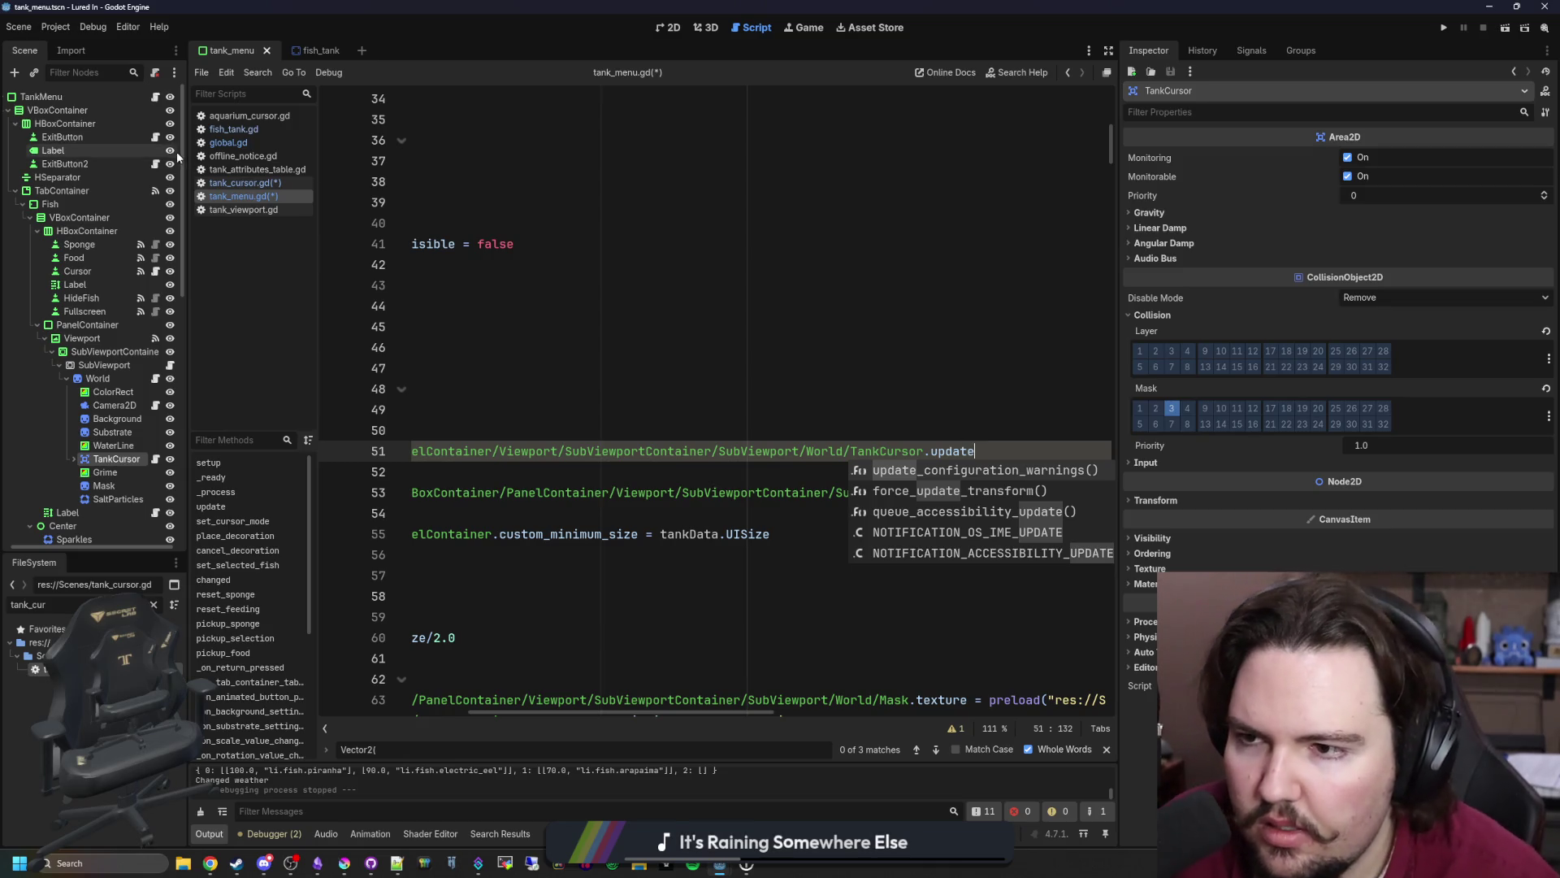
{"action": "left_click", "coordinate": [262, 185]}
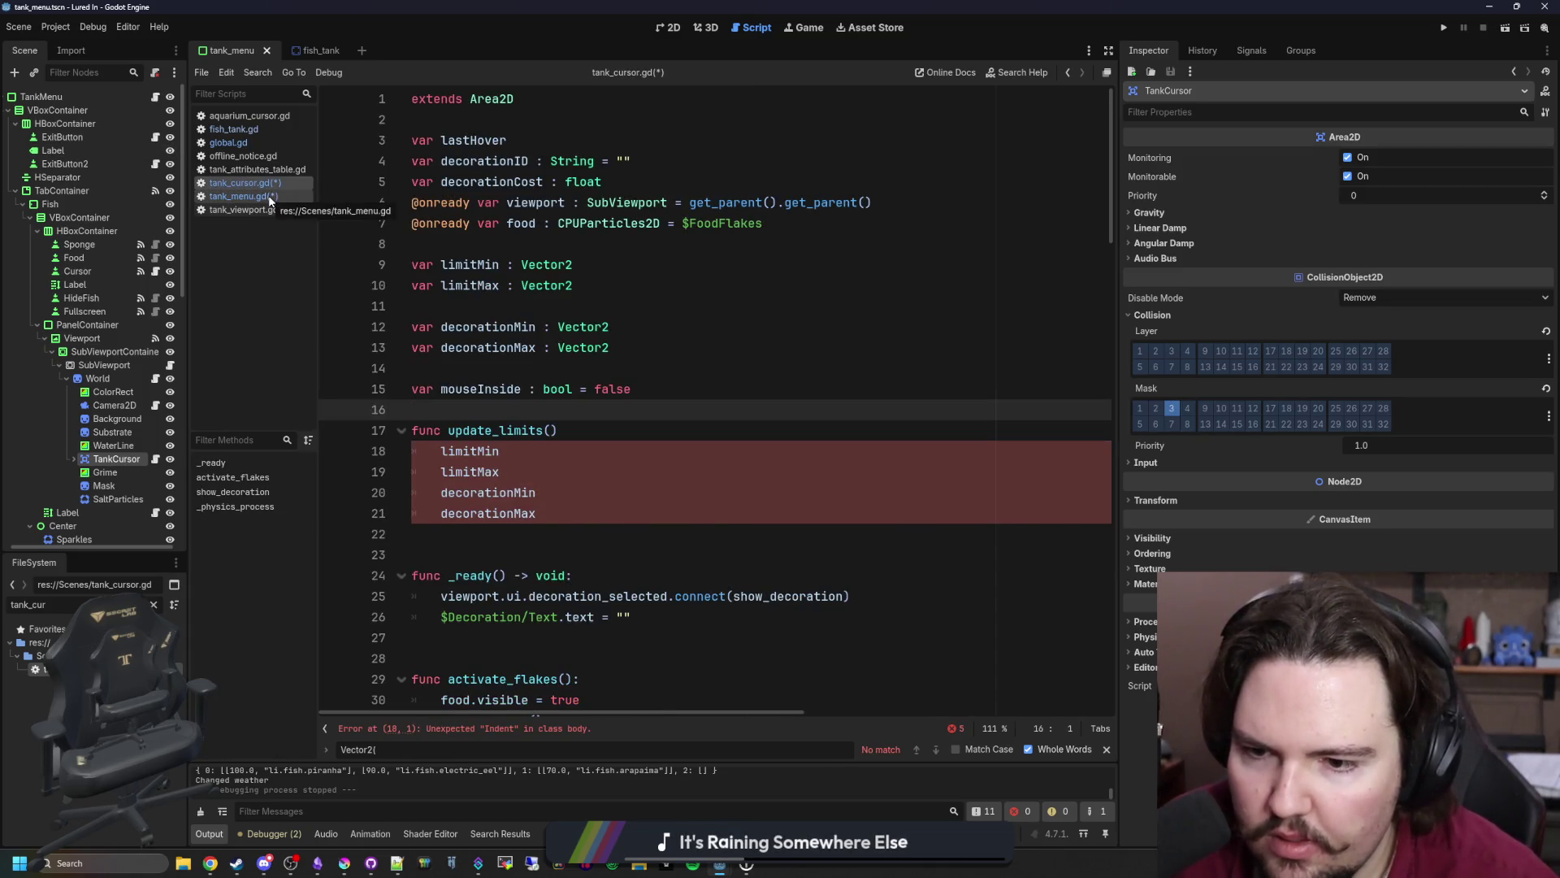
{"action": "left_click", "coordinate": [271, 198]}
{"action": "left_click", "coordinate": [1002, 438]}
{"action": "left_click", "coordinate": [1100, 443]}
{"action": "key", "text": "End"}
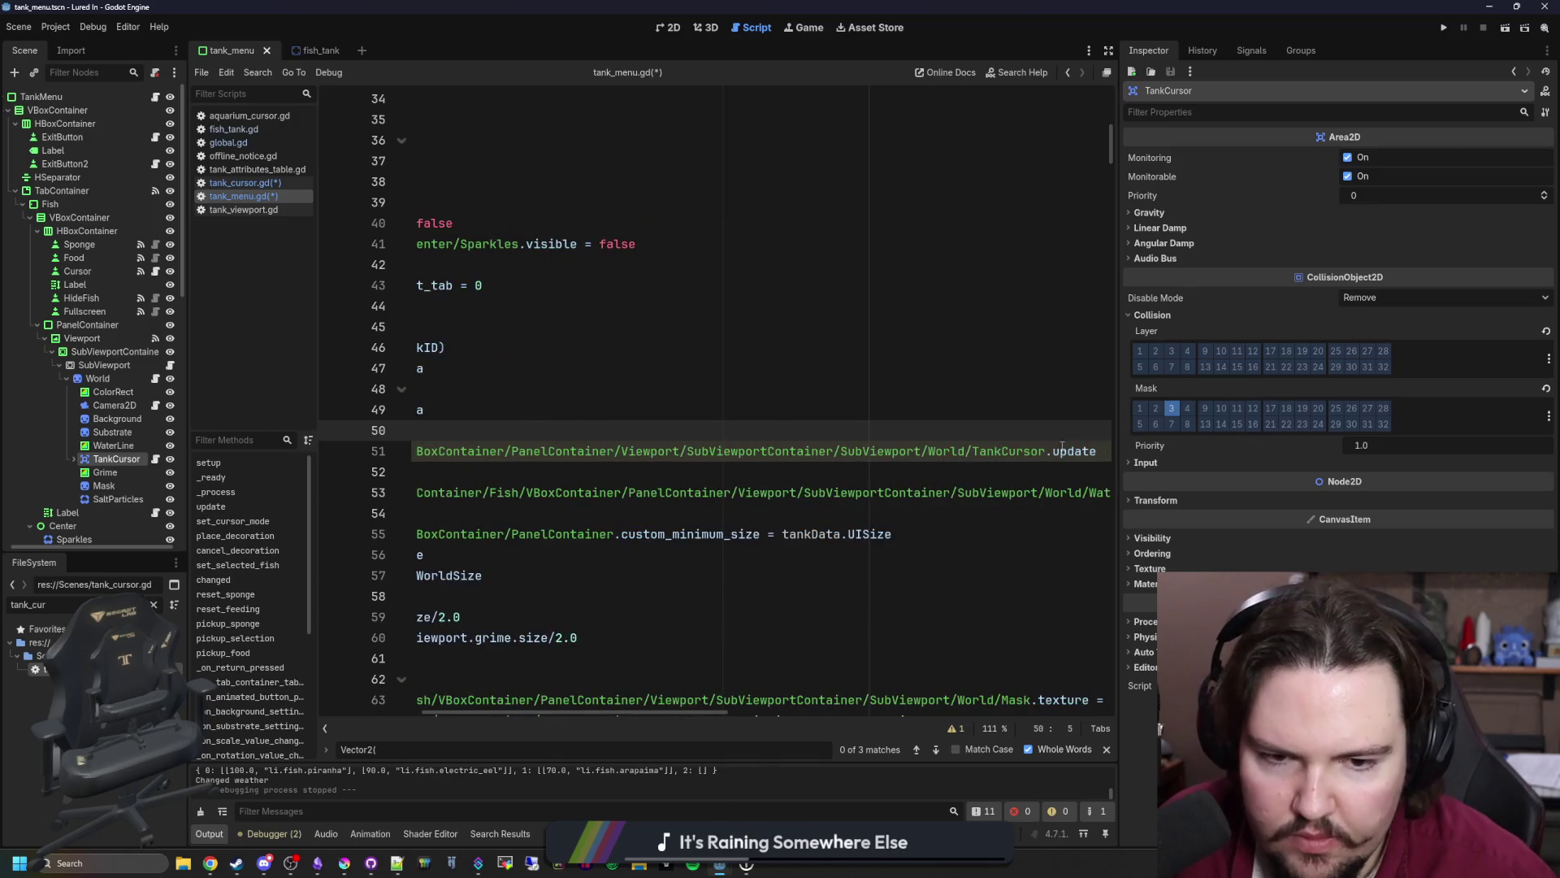
{"action": "type", "text": "_limits(tankData"}
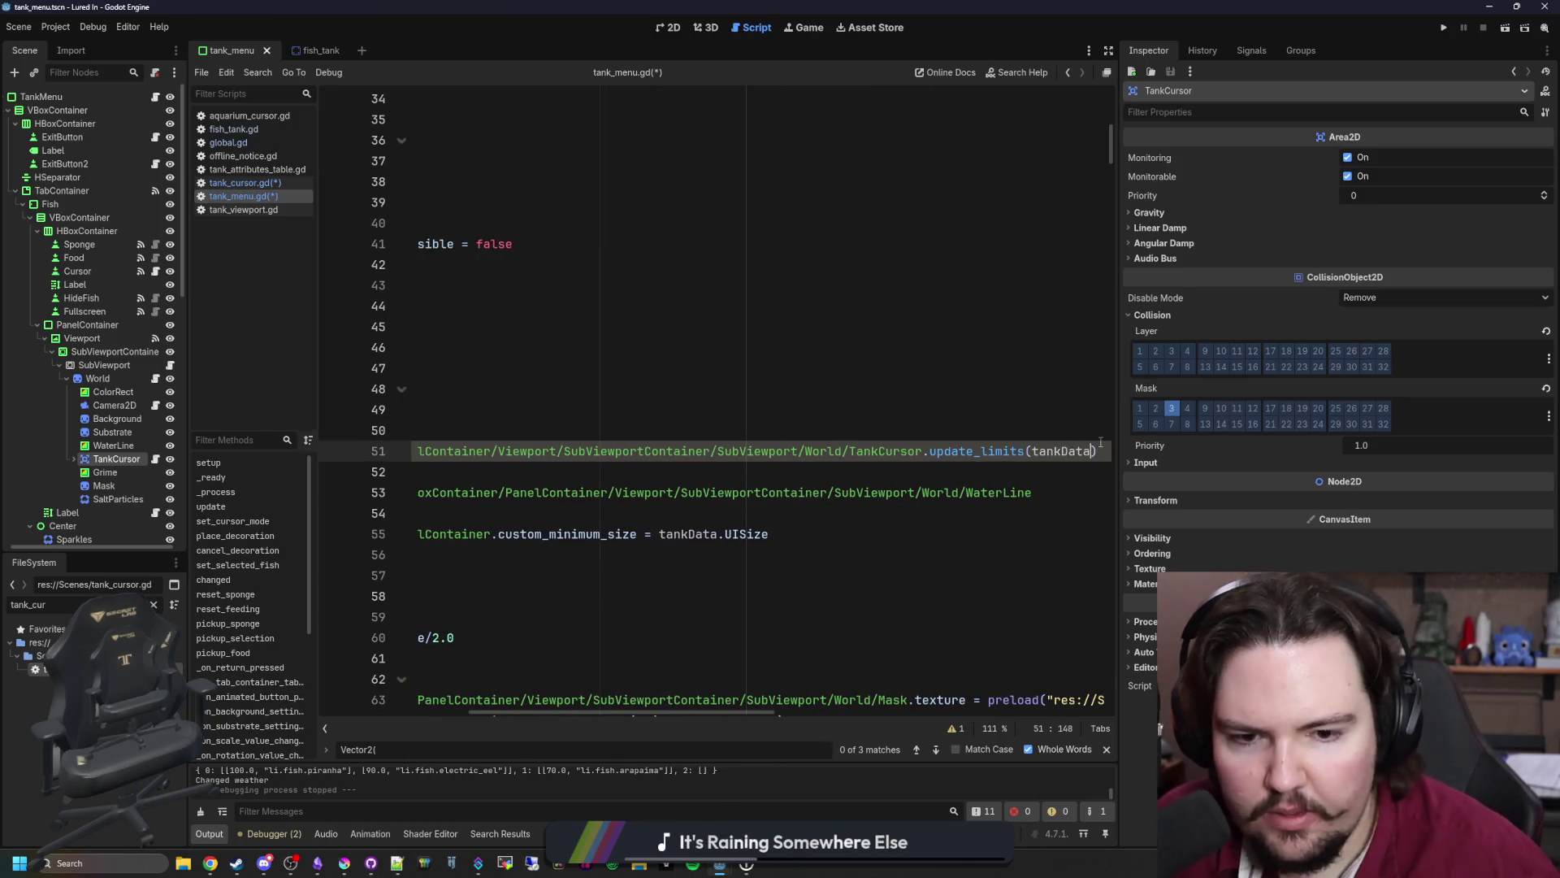
{"action": "left_click", "coordinate": [760, 408]}
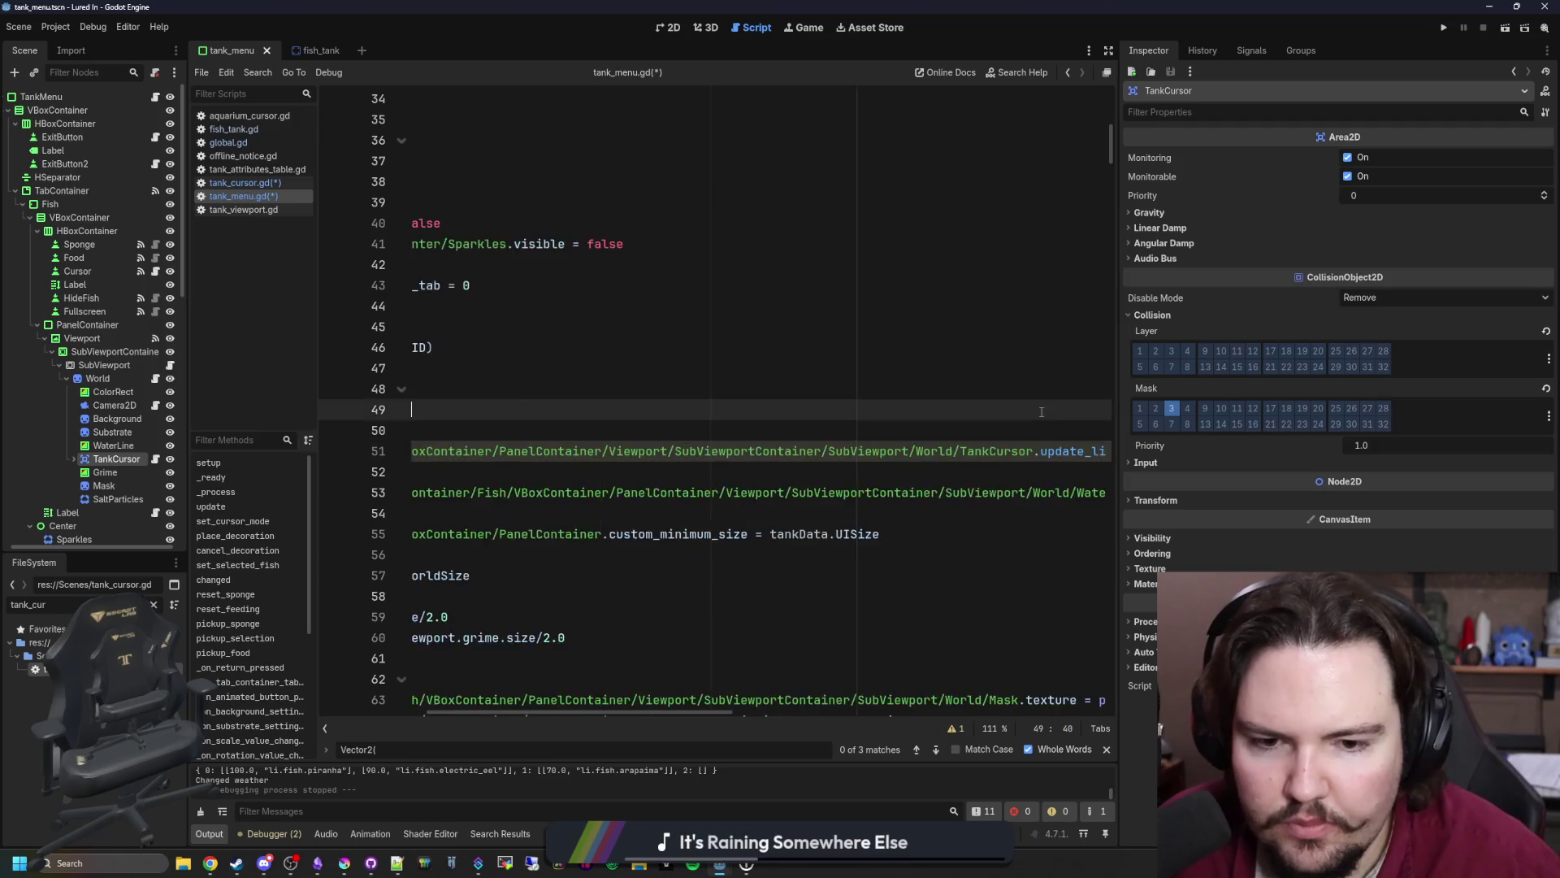
{"action": "left_click", "coordinate": [641, 426]}
{"action": "key", "text": "ctrl+s"}
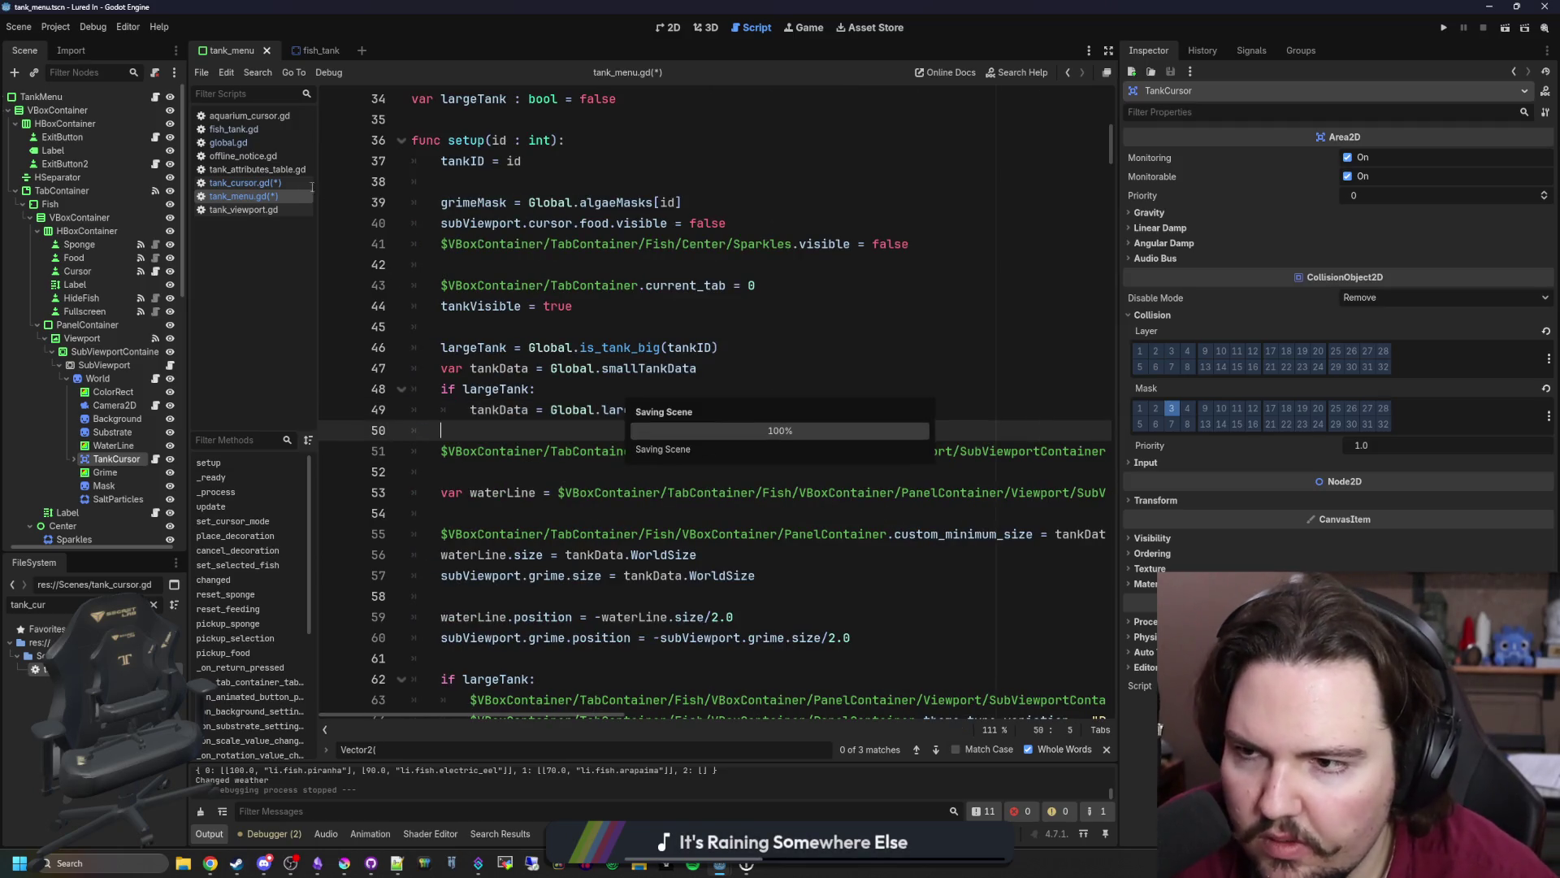
- Give update_limits a (data : Dictionary) parameter and start limitMin = data."LimitMin"
{"action": "left_click", "coordinate": [273, 184]}
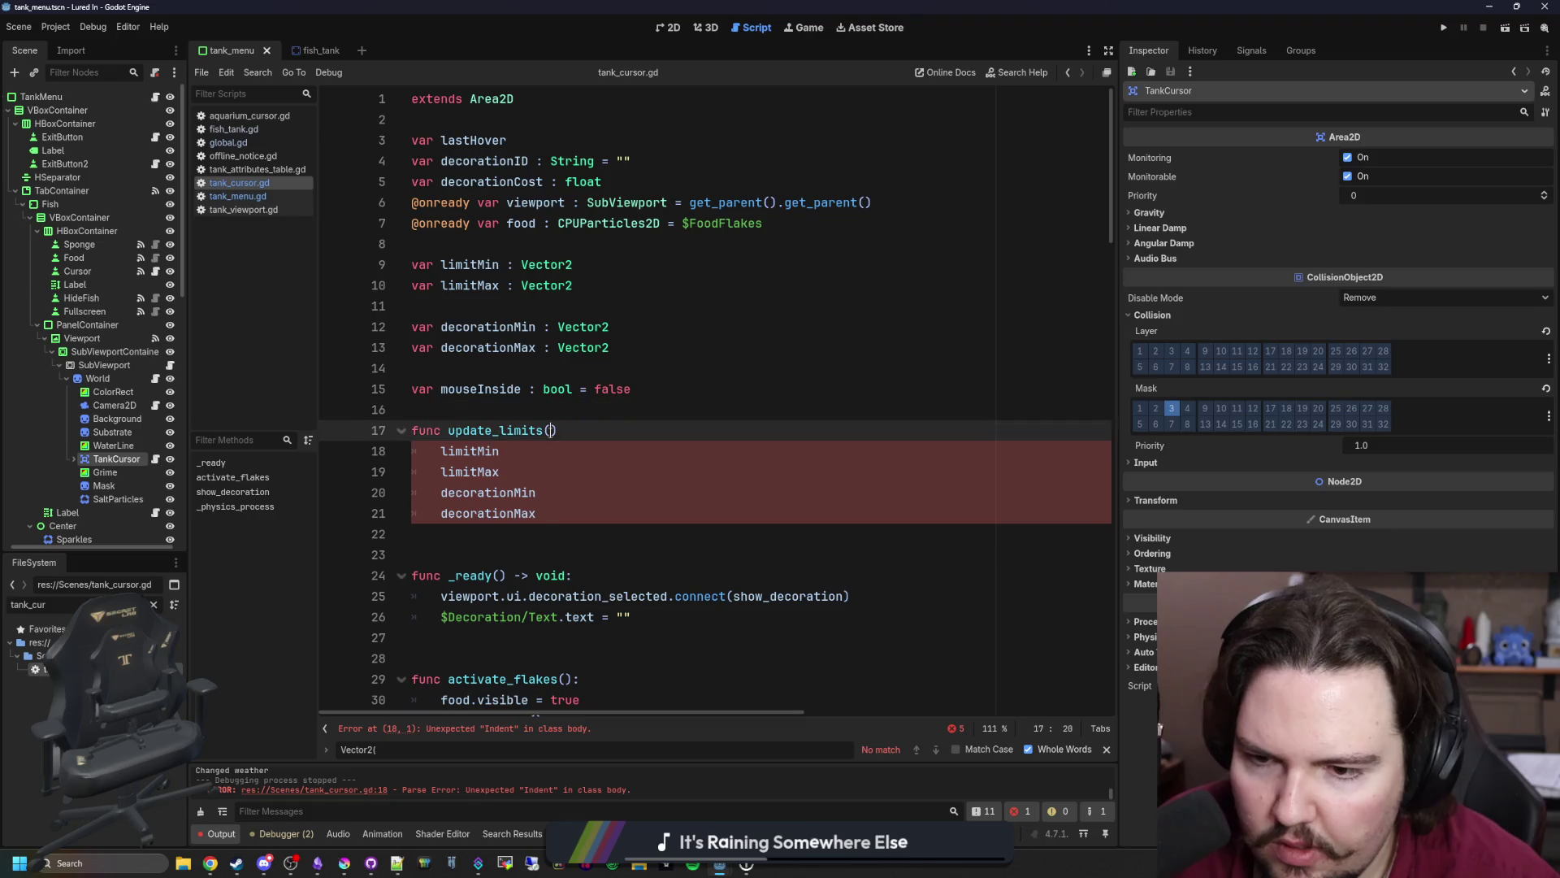
{"action": "type", "text": "data : Dic"}
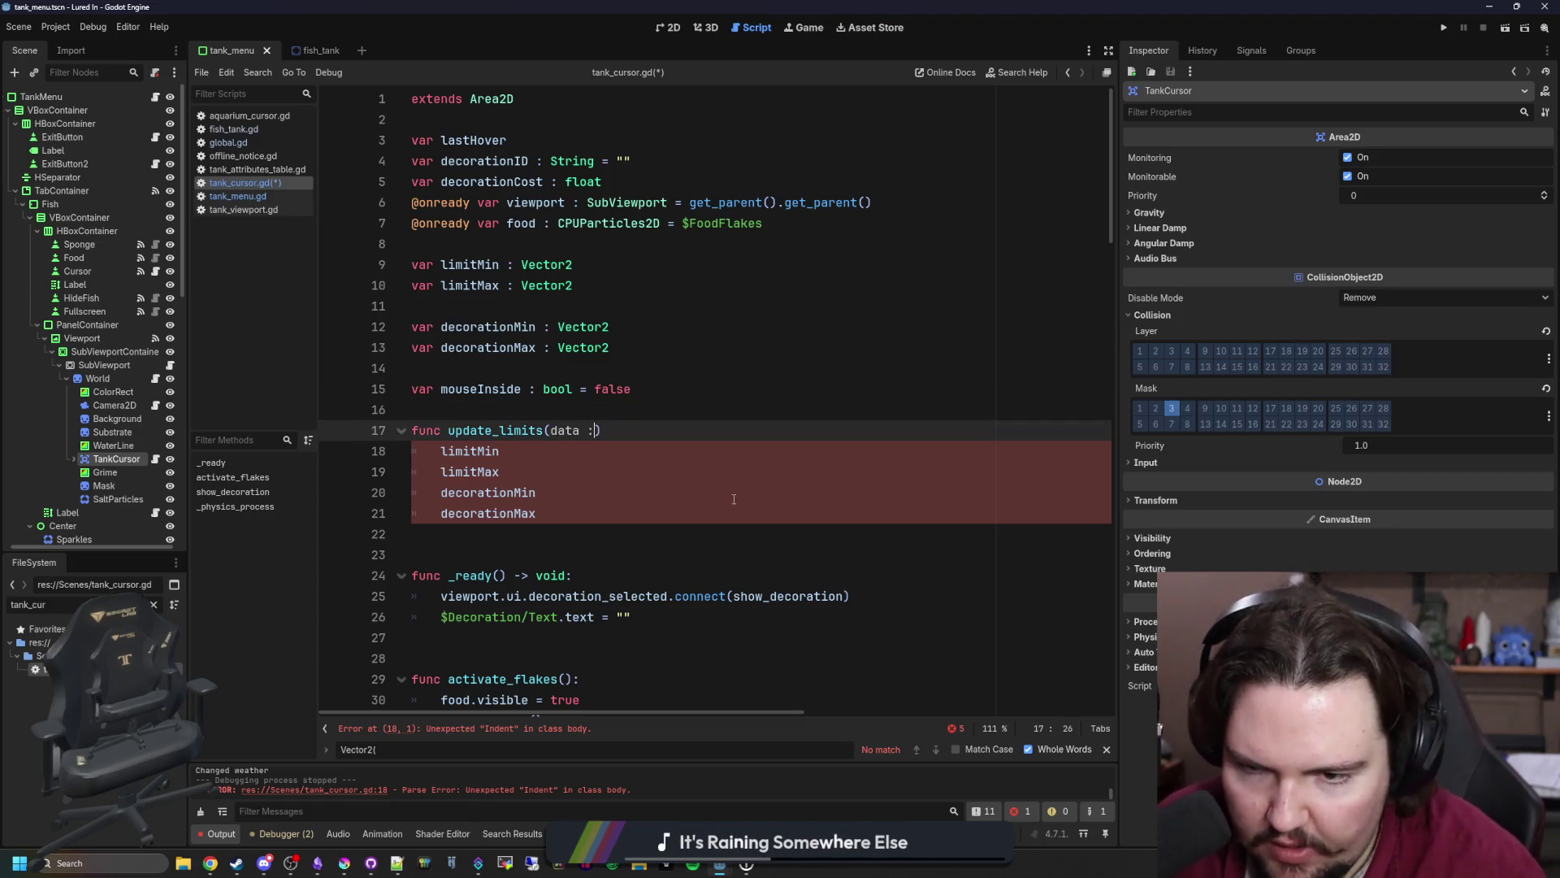
{"action": "type", "text": "tionary"}
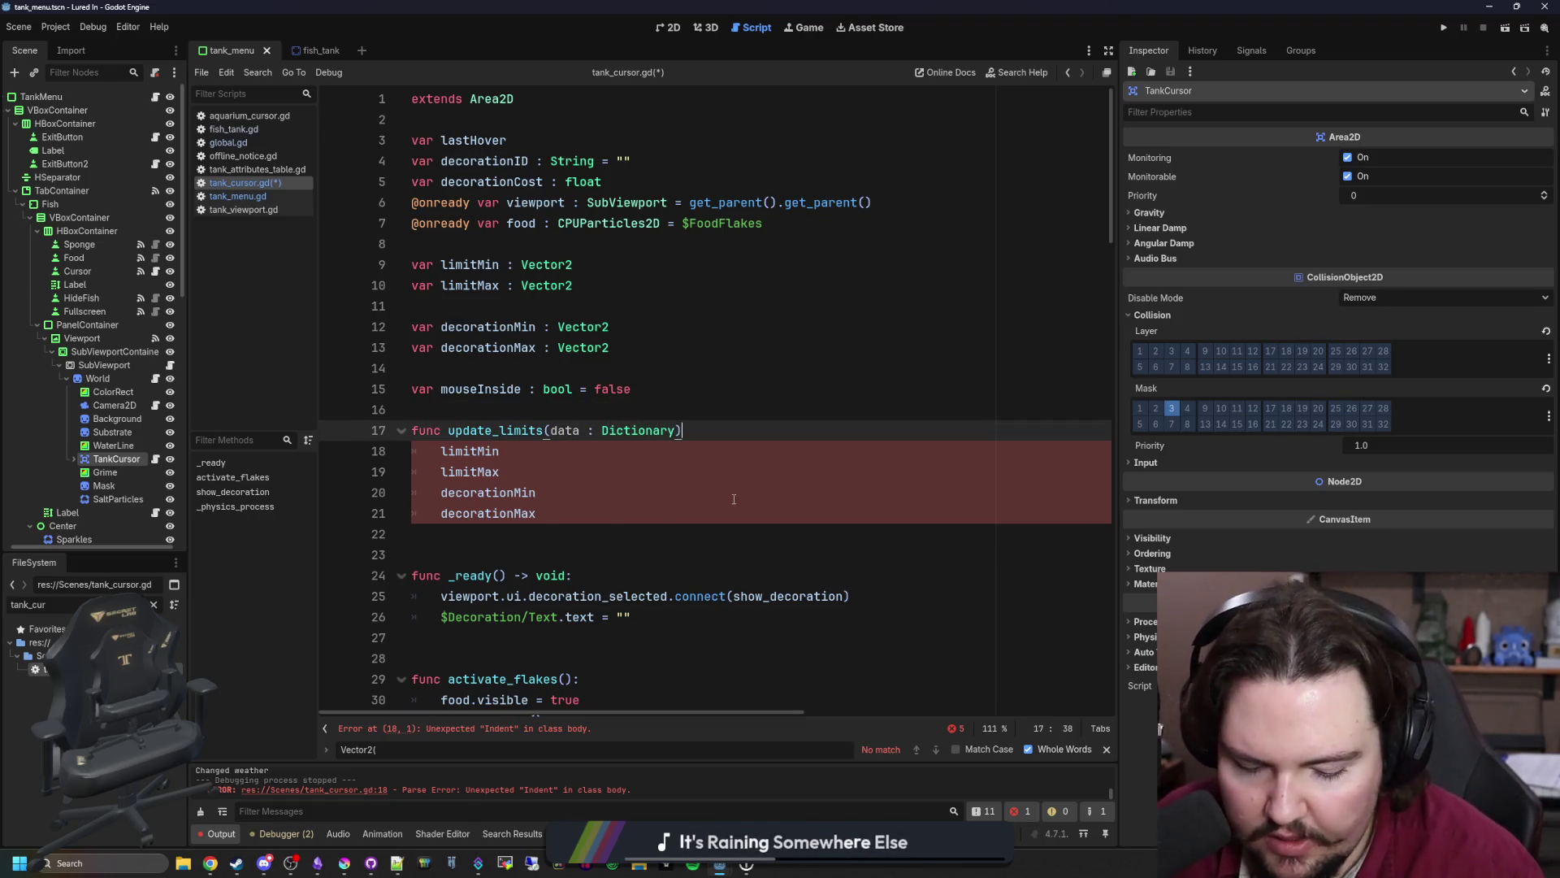
{"action": "scroll", "coordinate": [691, 455], "scroll_direction": "down", "scroll_amount": 1}
{"action": "left_click", "coordinate": [555, 385]}
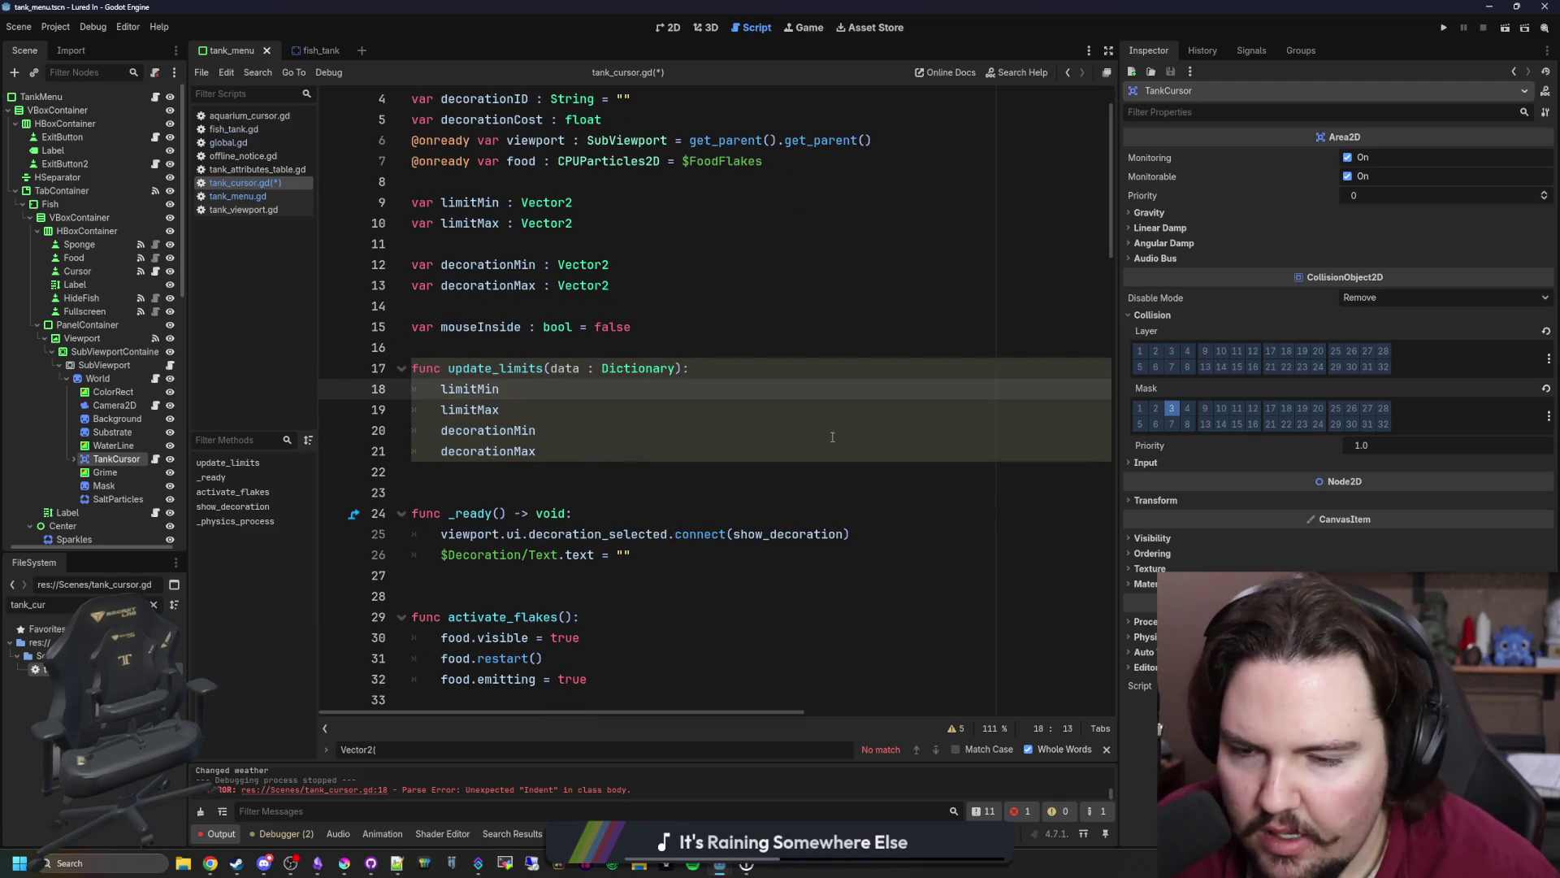
{"action": "type", "text": " = data."}
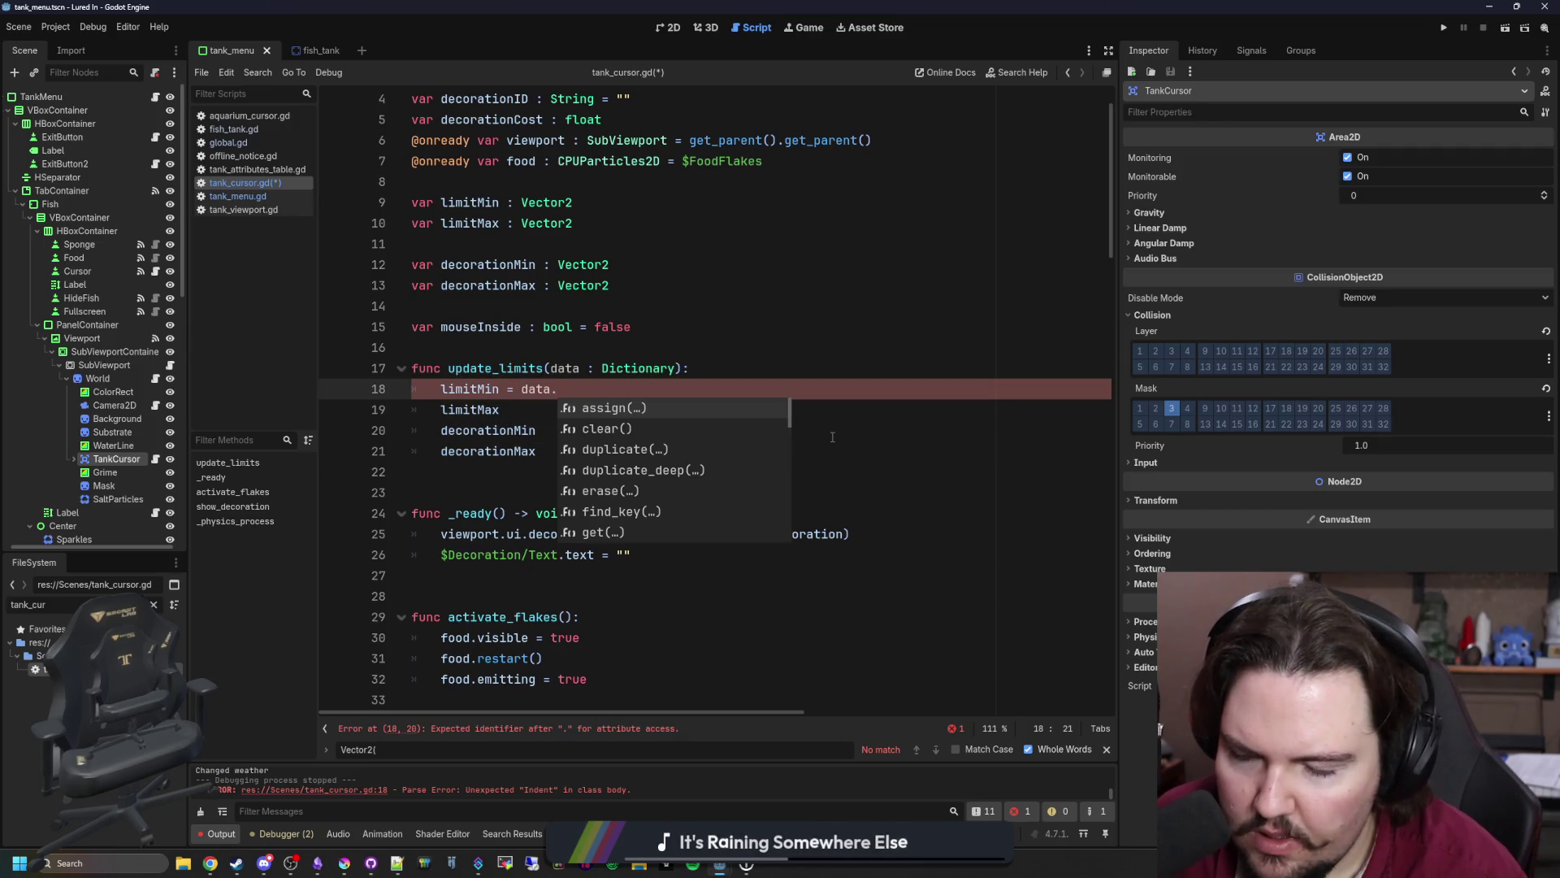
{"action": "type", "text": "\""}
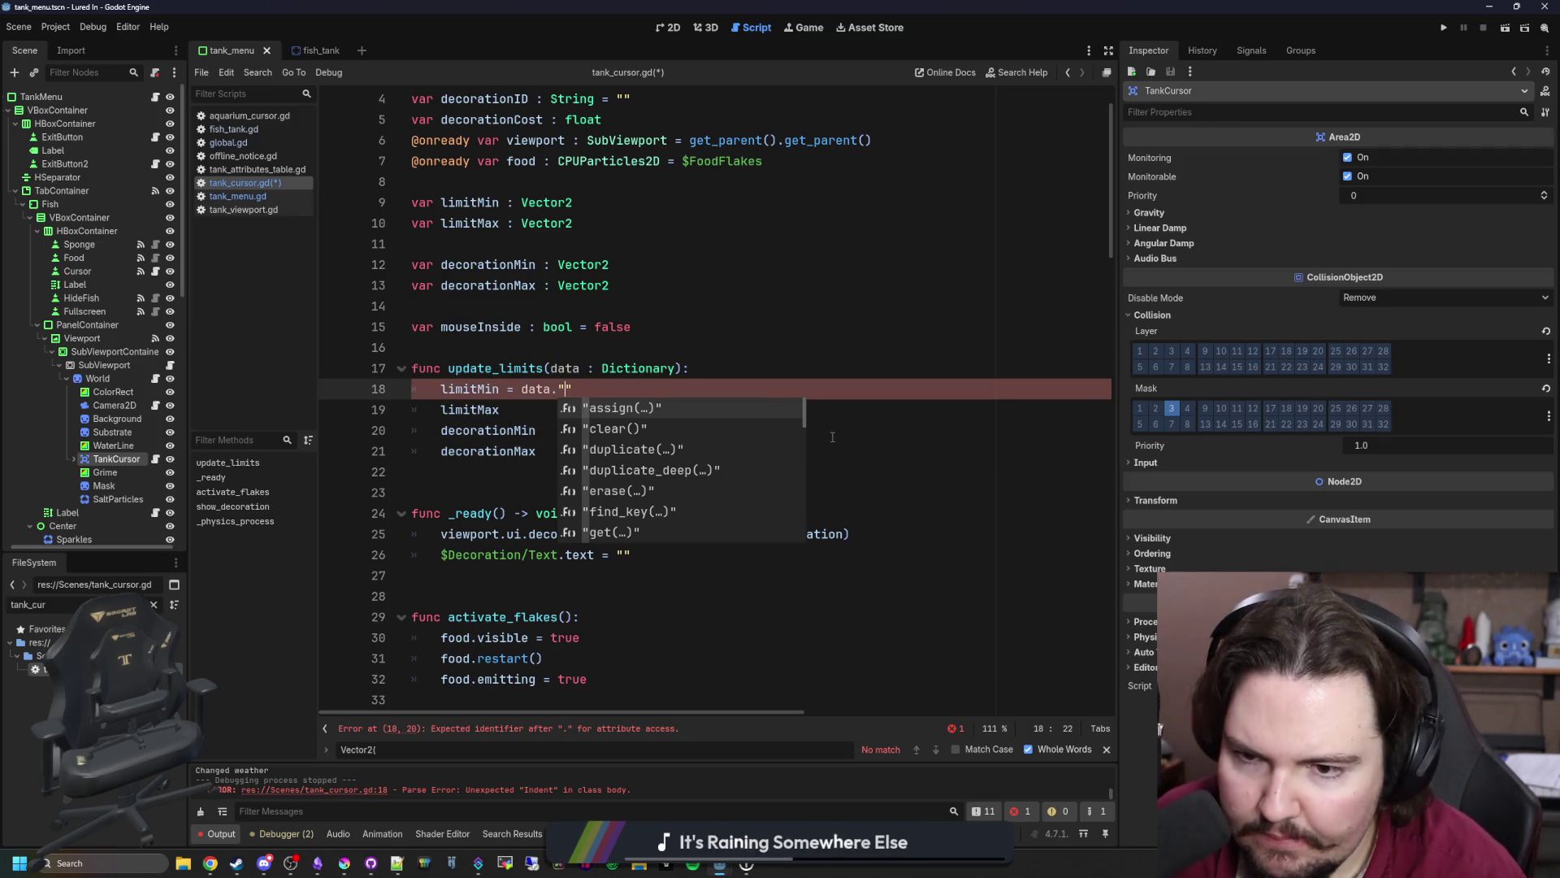
{"action": "type", "text": "LimitMin"}
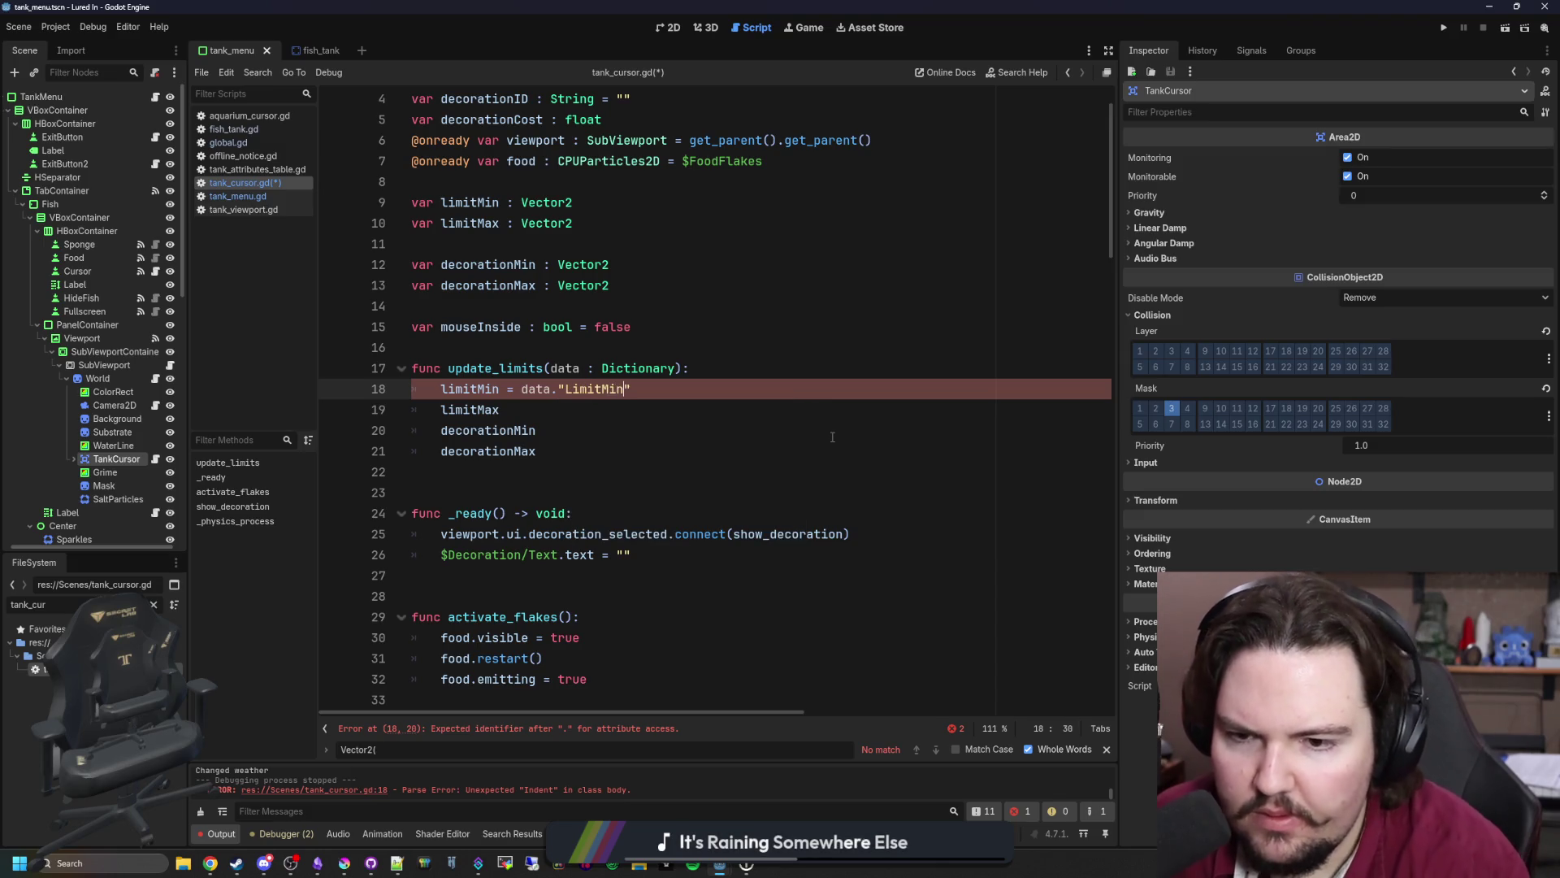
{"action": "left_click", "coordinate": [246, 142]}
- Search global.gd for 'large', 'small' and then 'tank' to find the tank data
{"action": "scroll", "coordinate": [573, 342], "scroll_direction": "up", "scroll_amount": 6}
{"action": "left_click", "coordinate": [819, 317]}
{"action": "key", "text": "ctrl+f"}
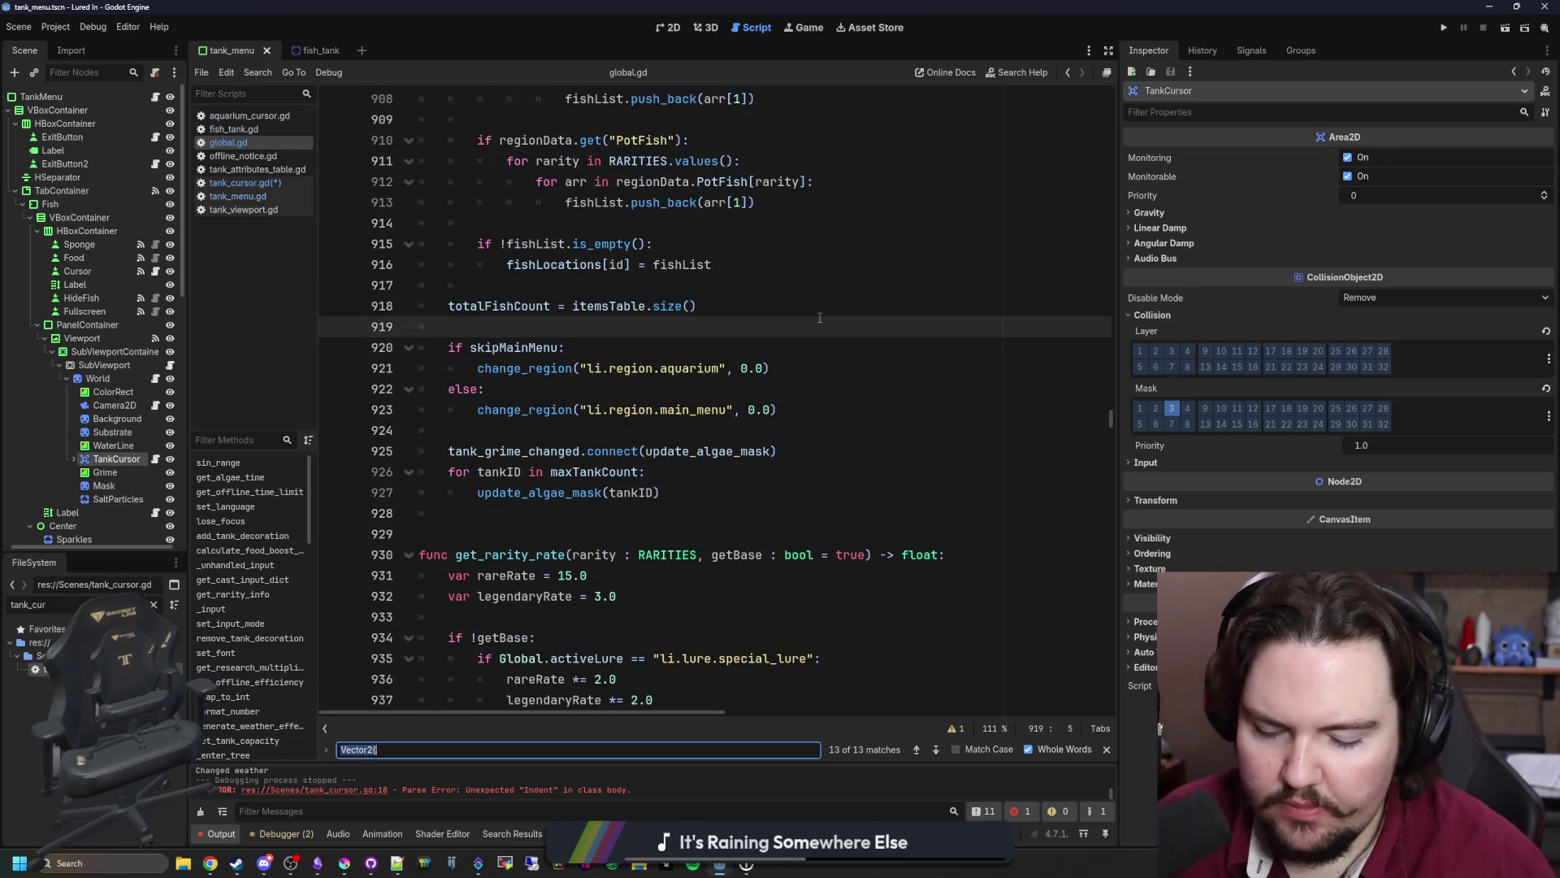
{"action": "key", "text": "BackSpace"}
{"action": "type", "text": "largeTank"}
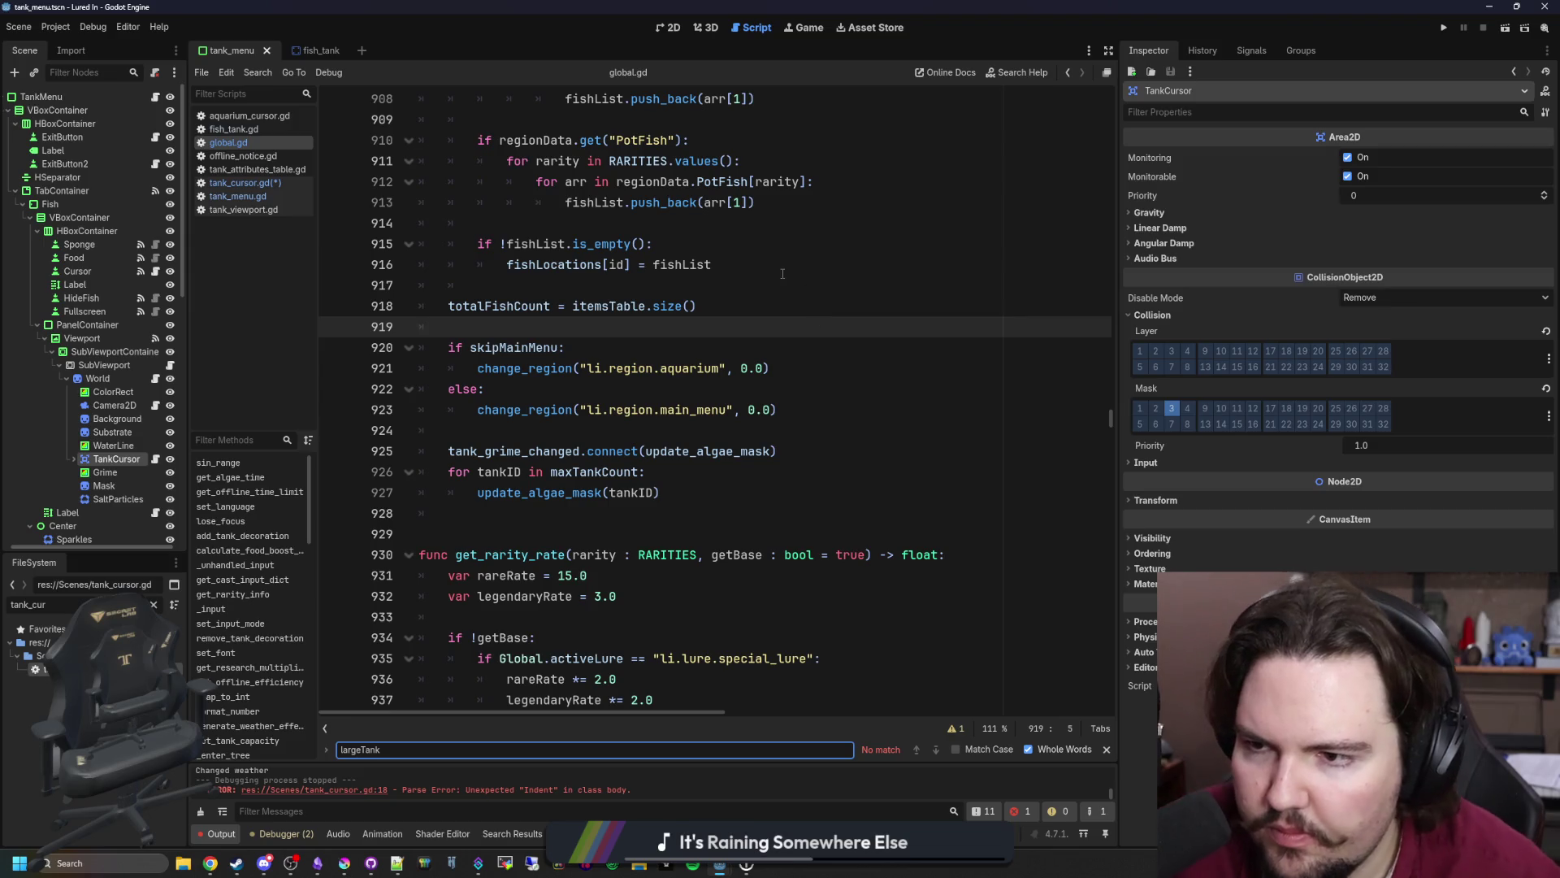
{"action": "left_click", "coordinate": [783, 274]}
{"action": "key", "text": "ctrl+f"}
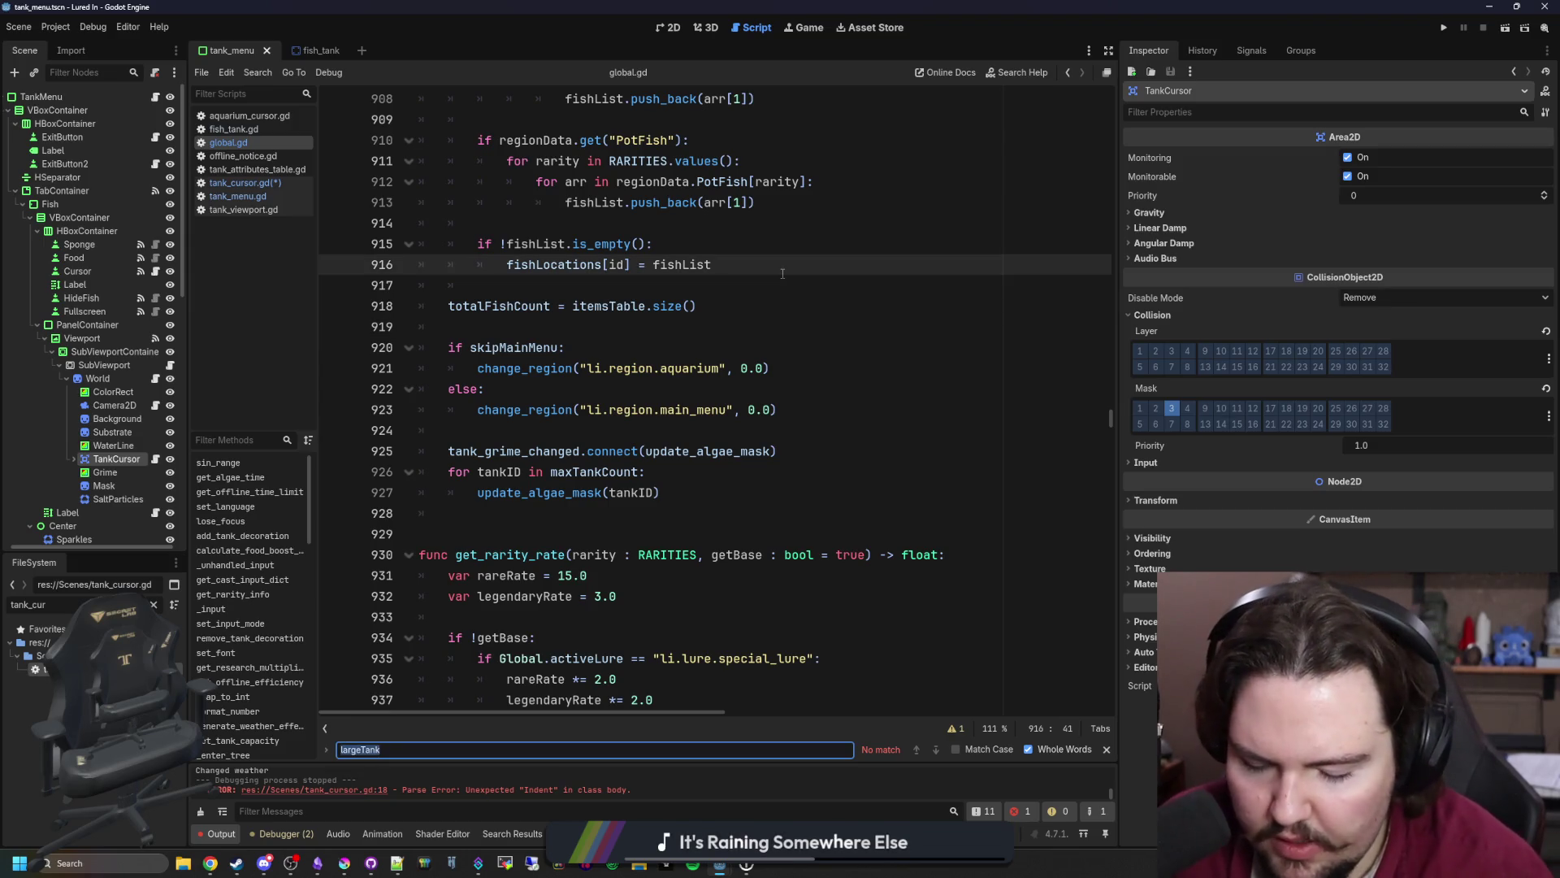
{"action": "type", "text": "large"}
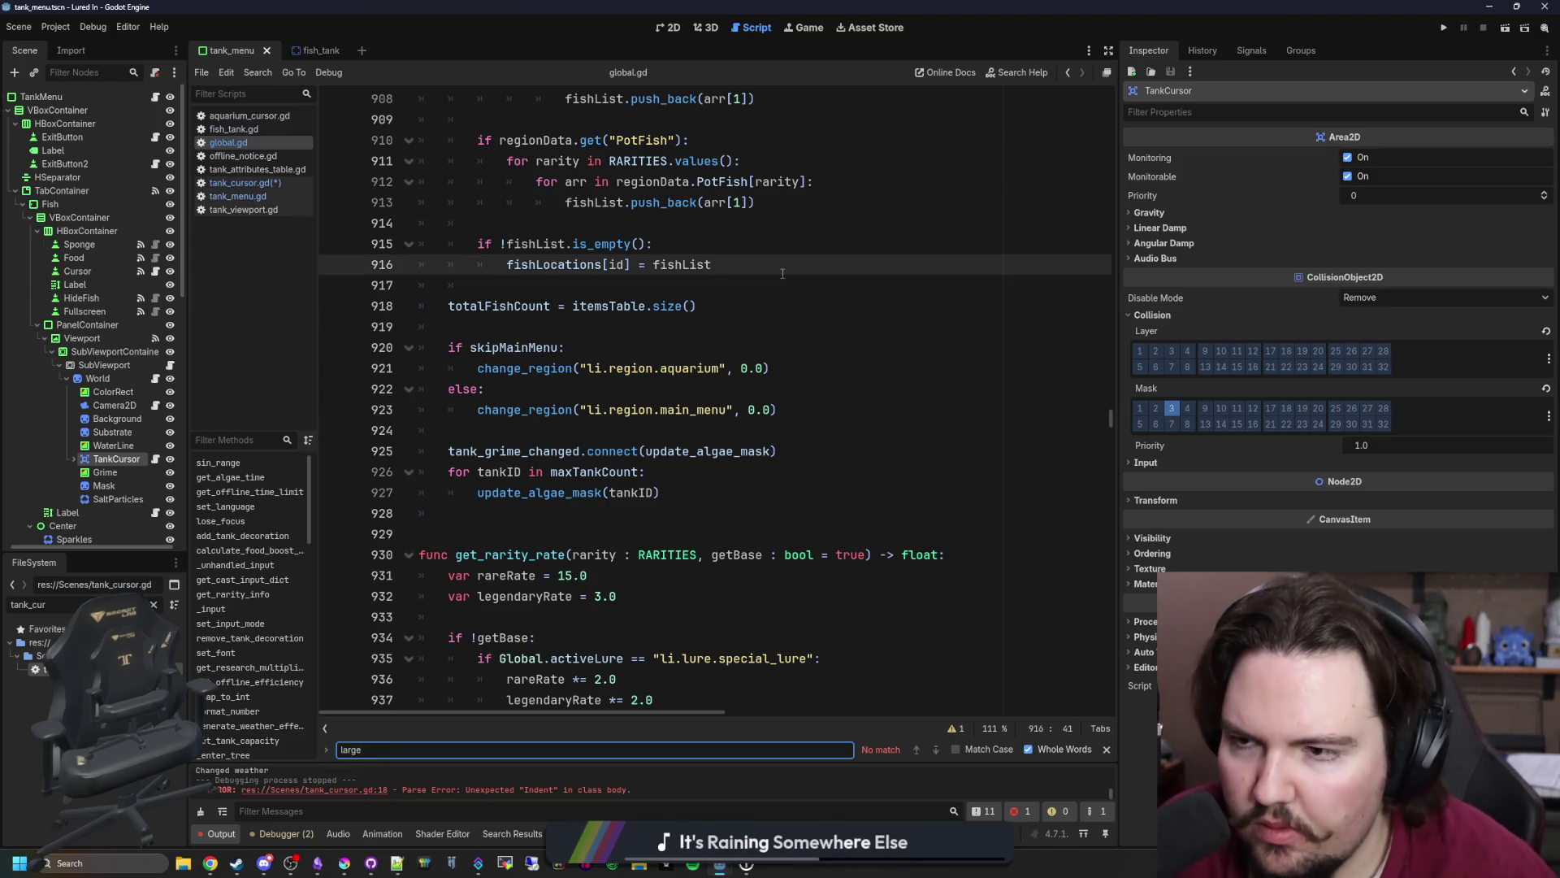
{"action": "mouse_move", "coordinate": [1110, 418]}
{"action": "left_mouse_down"}
{"action": "mouse_move", "coordinate": [1129, 410]}
{"action": "mouse_move", "coordinate": [1083, 280]}
{"action": "mouse_move", "coordinate": [1089, 75]}
{"action": "mouse_move", "coordinate": [1098, 169]}
{"action": "mouse_move", "coordinate": [1103, 133]}
{"action": "mouse_move", "coordinate": [1103, 146]}
{"action": "left_mouse_up"}
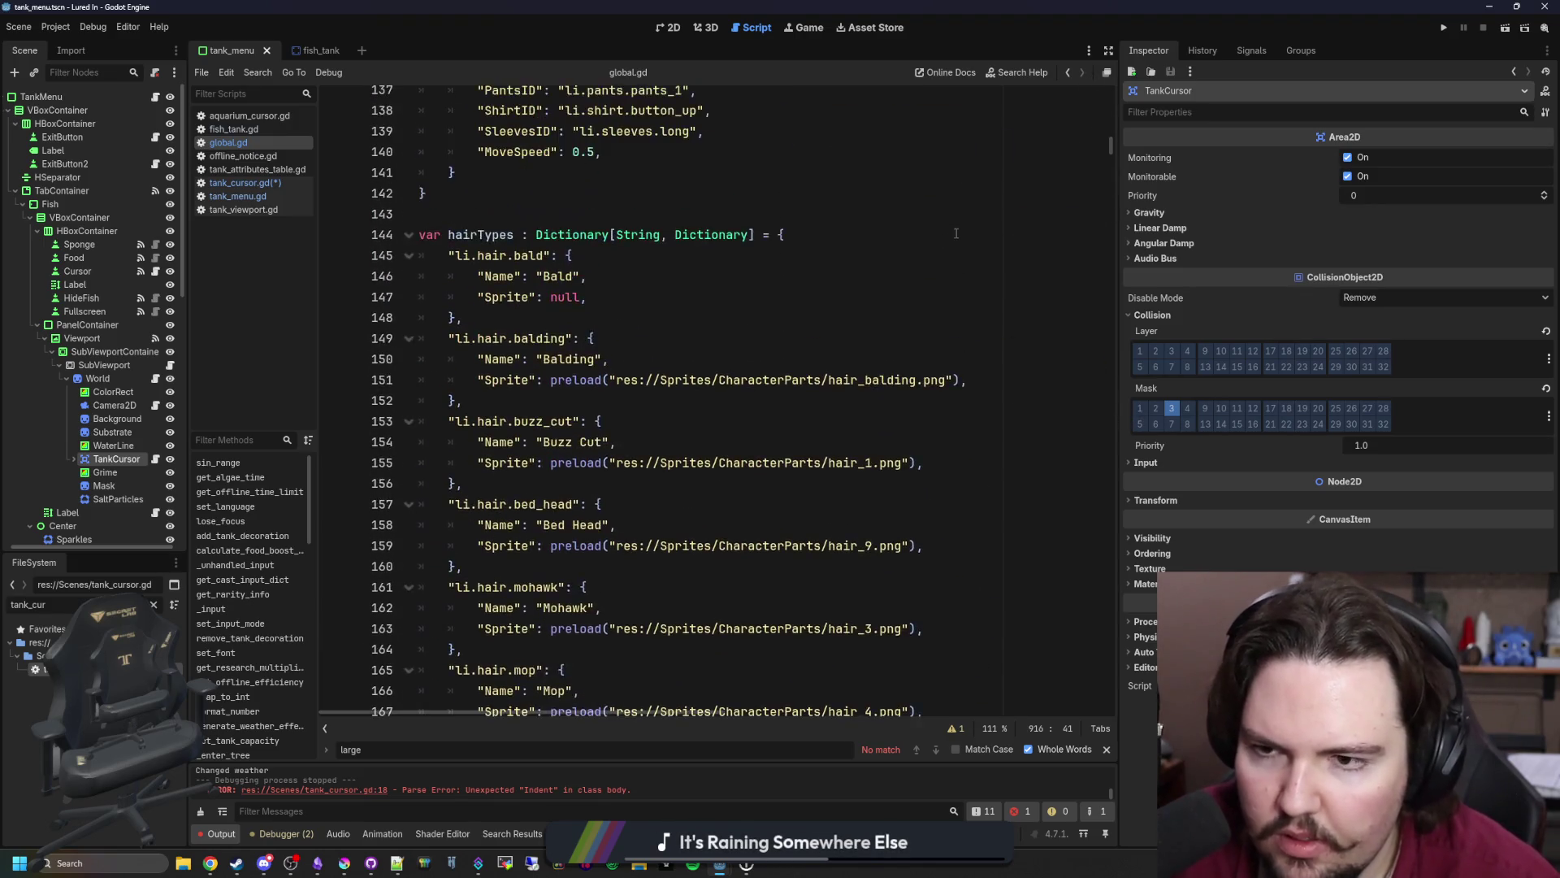
{"action": "scroll", "coordinate": [813, 325], "scroll_direction": "up", "scroll_amount": 5}
{"action": "left_click", "coordinate": [646, 338]}
{"action": "key", "text": "ctrl+f"}
{"action": "type", "text": "small"}
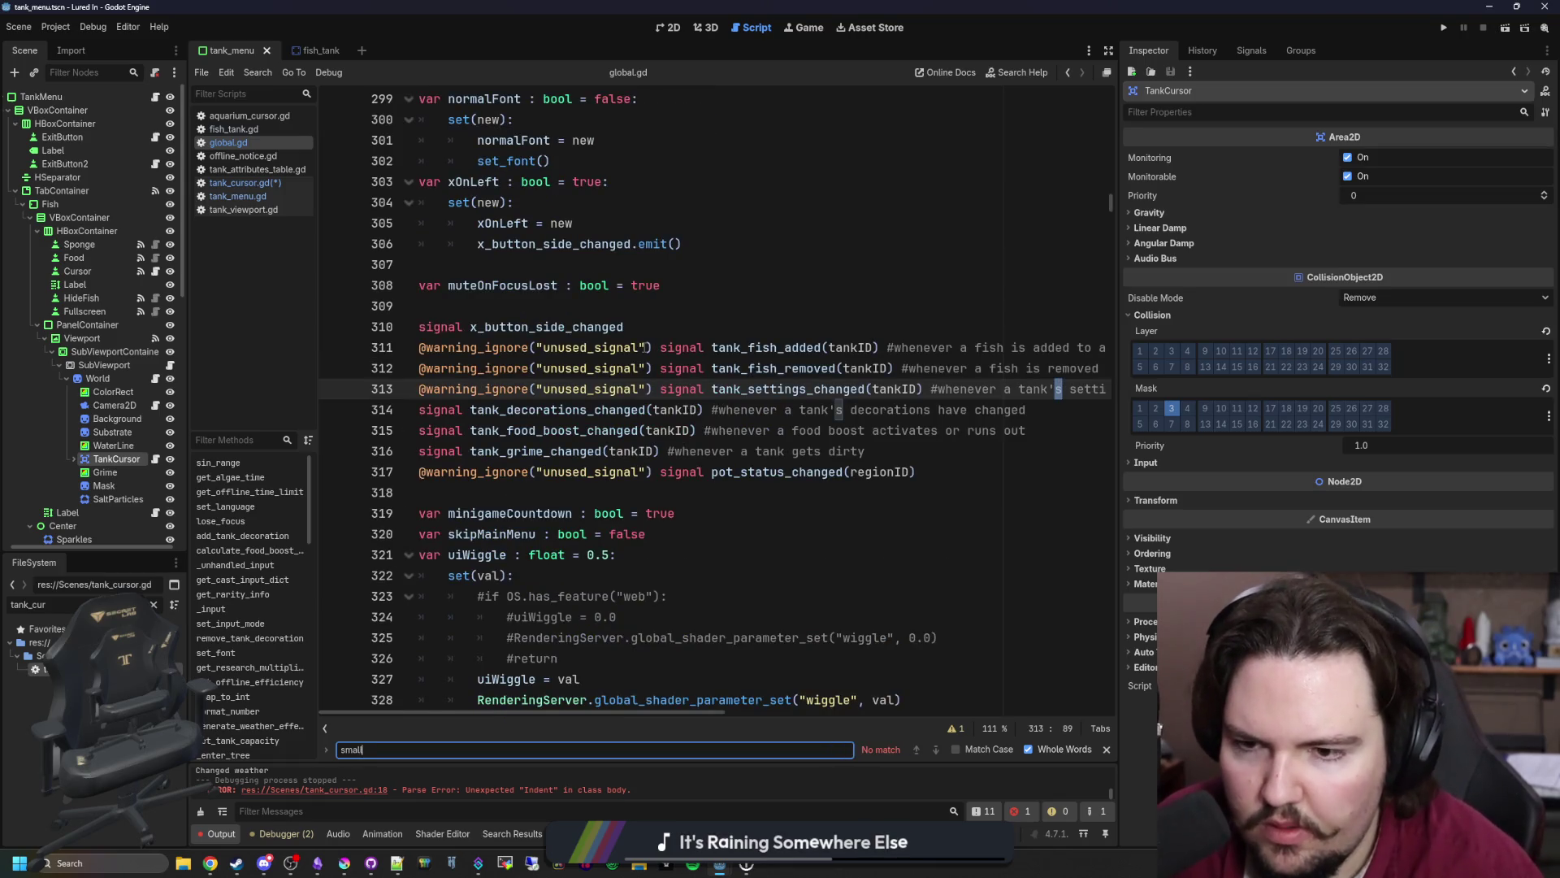
{"action": "key", "text": "BackSpace"}
{"action": "key", "text": "BackSpace"}
{"action": "key", "text": "BackSpace"}
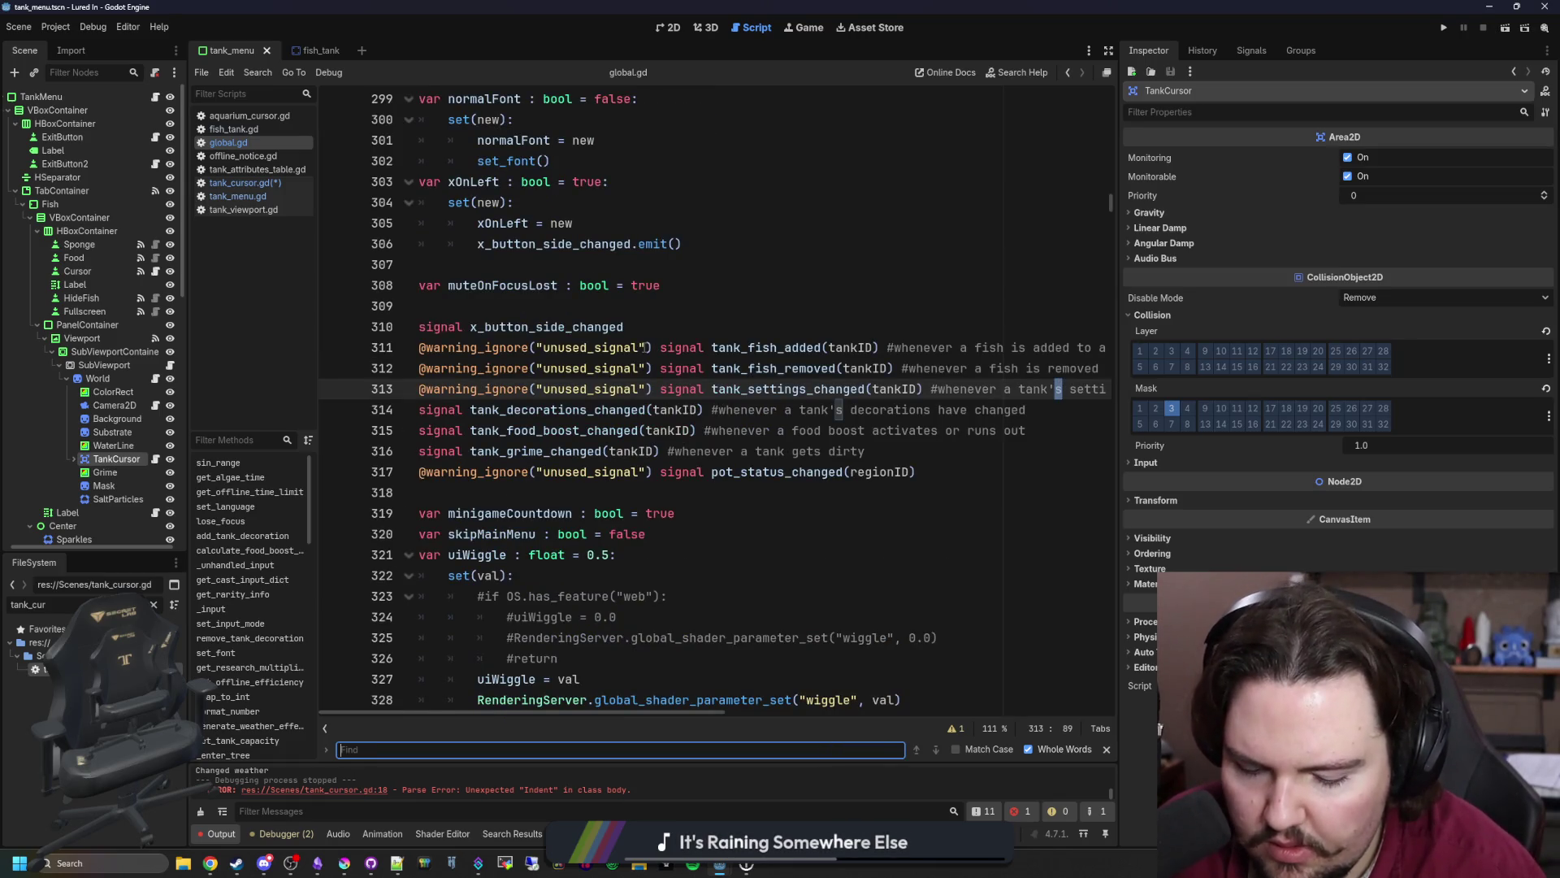
{"action": "type", "text": "tank"}
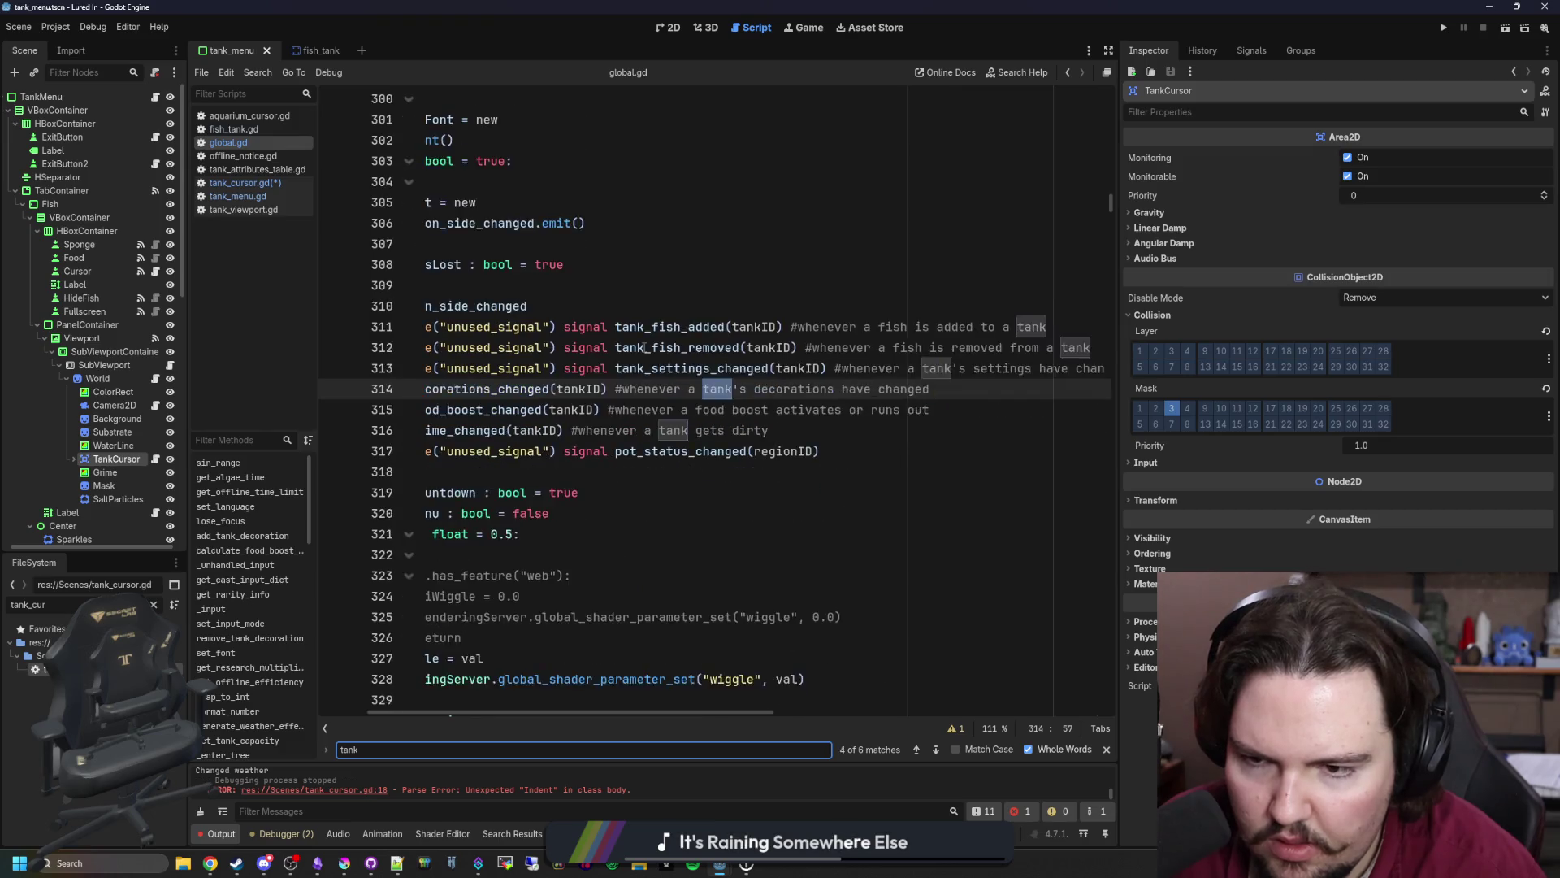
{"action": "key", "text": "Return"}
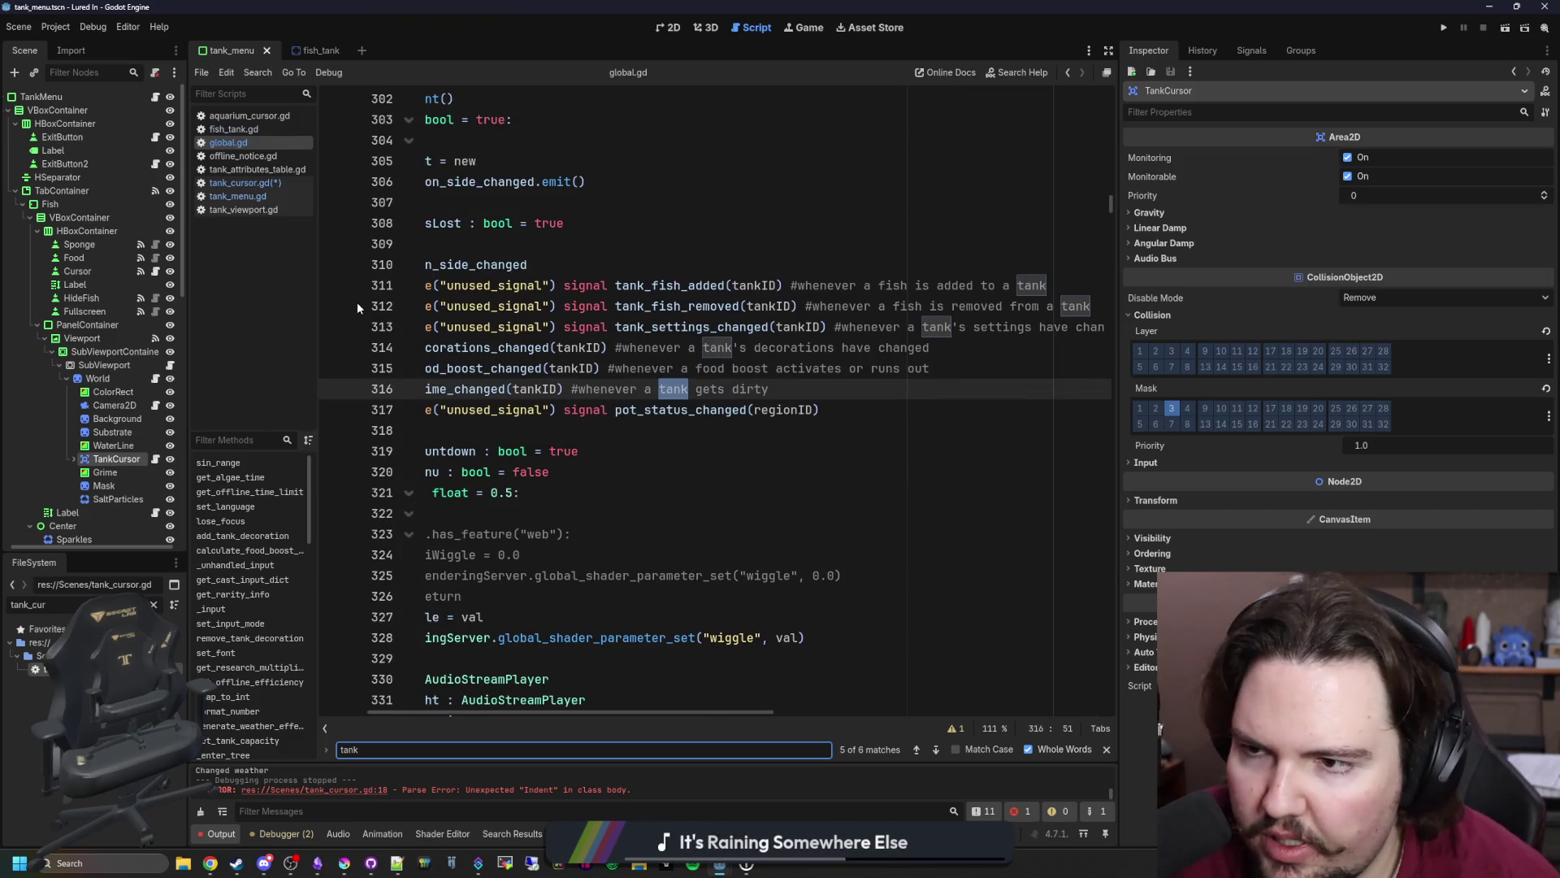
- Jump from tank_menu.gd to the smallTankData definition and select the CursorLimitMin key
{"action": "left_click", "coordinate": [284, 186]}
{"action": "scroll", "coordinate": [601, 364], "scroll_direction": "up", "scroll_amount": 1}
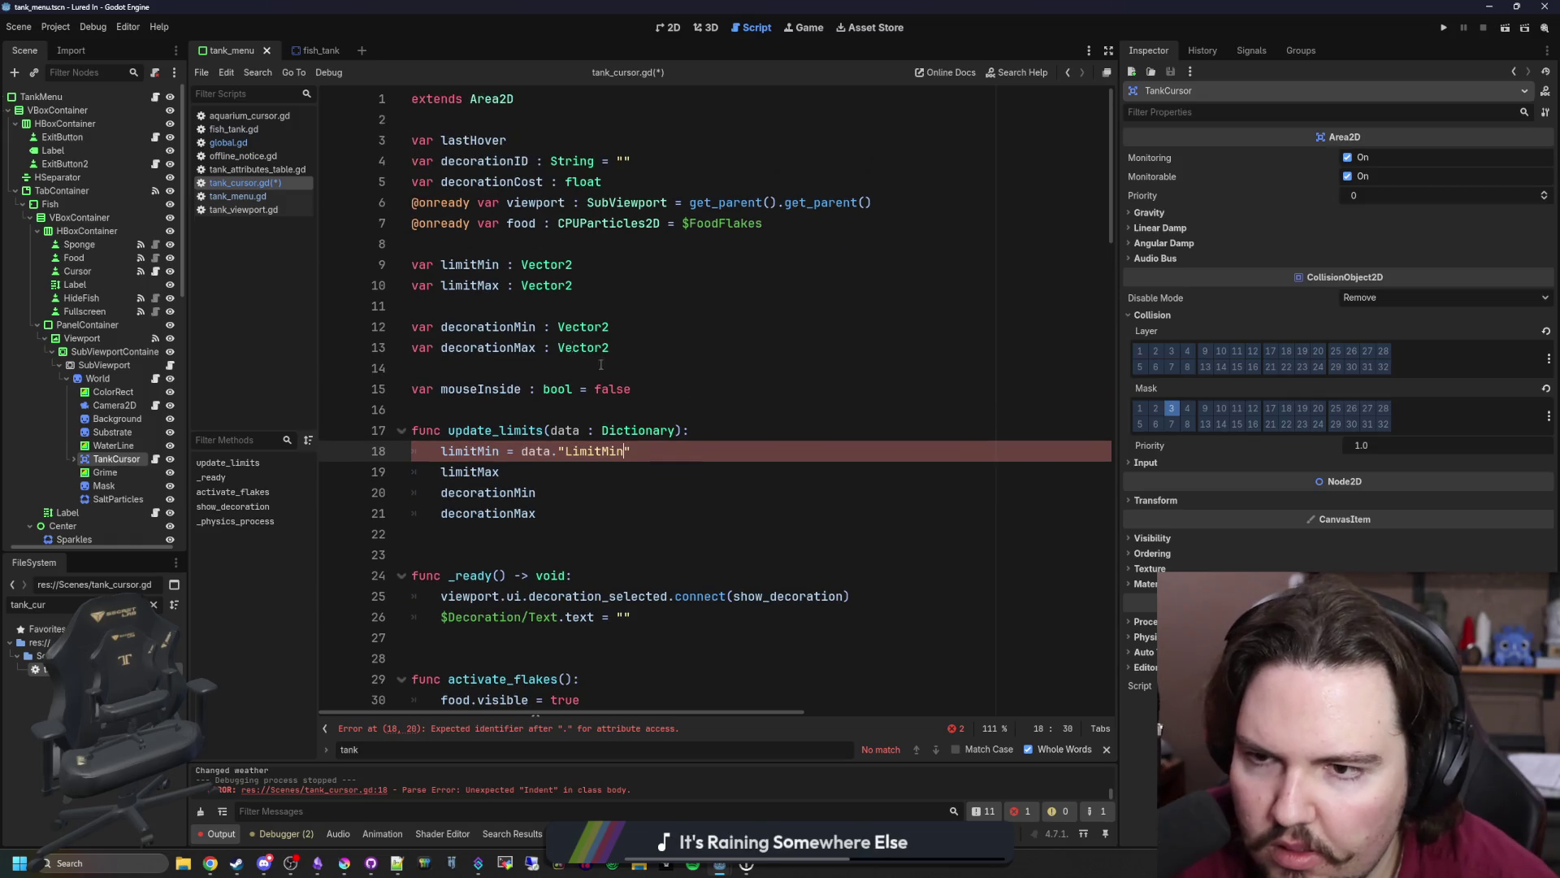
{"action": "left_click", "coordinate": [286, 198]}
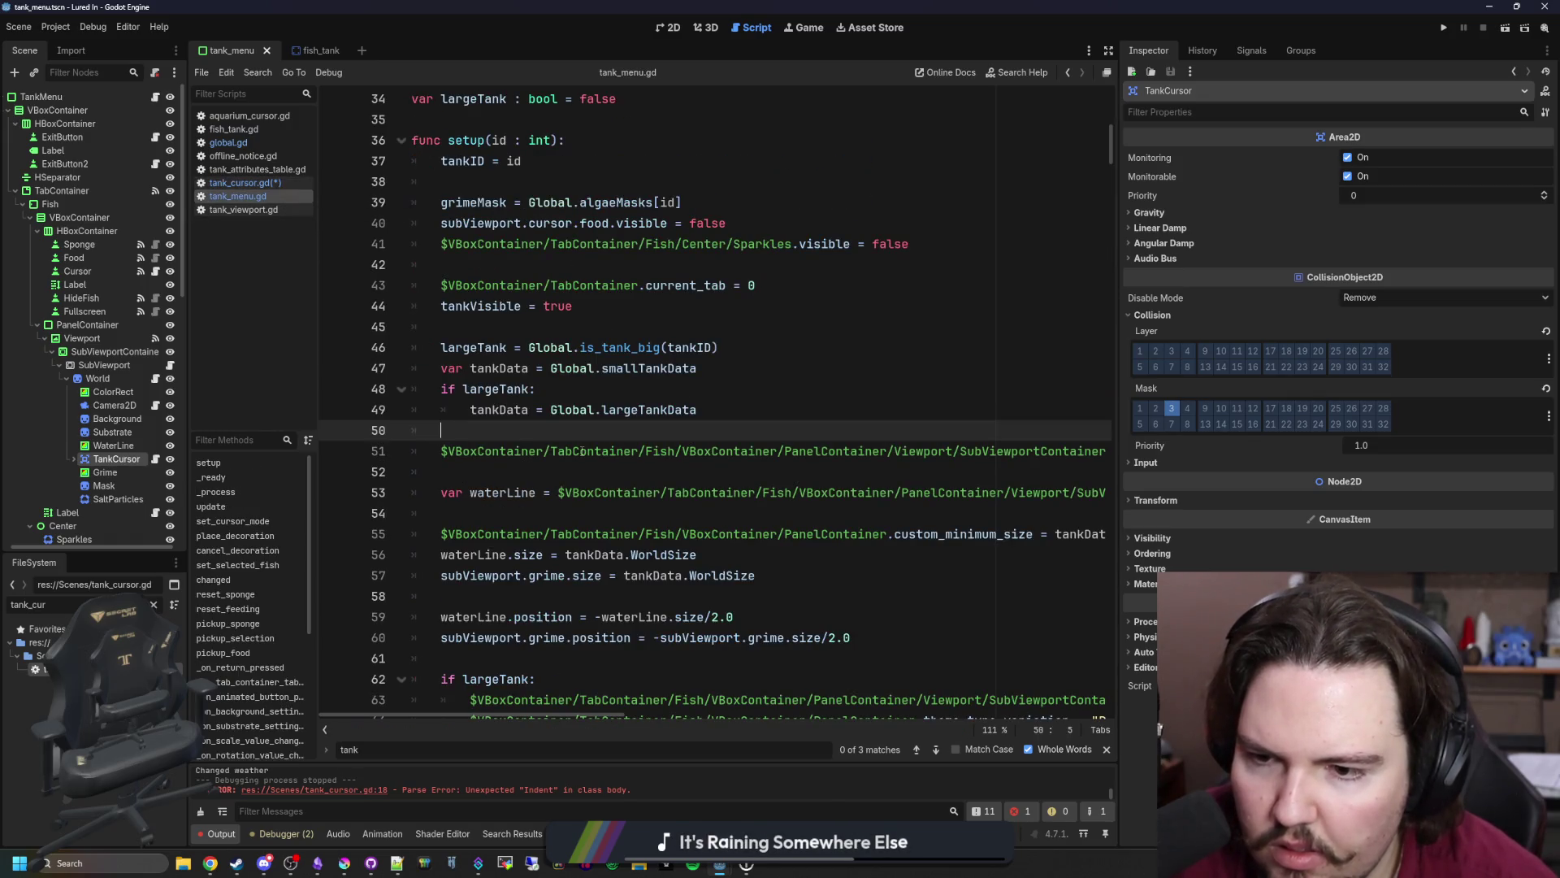
{"action": "left_click", "coordinate": [643, 368], "text": "ctrl"}
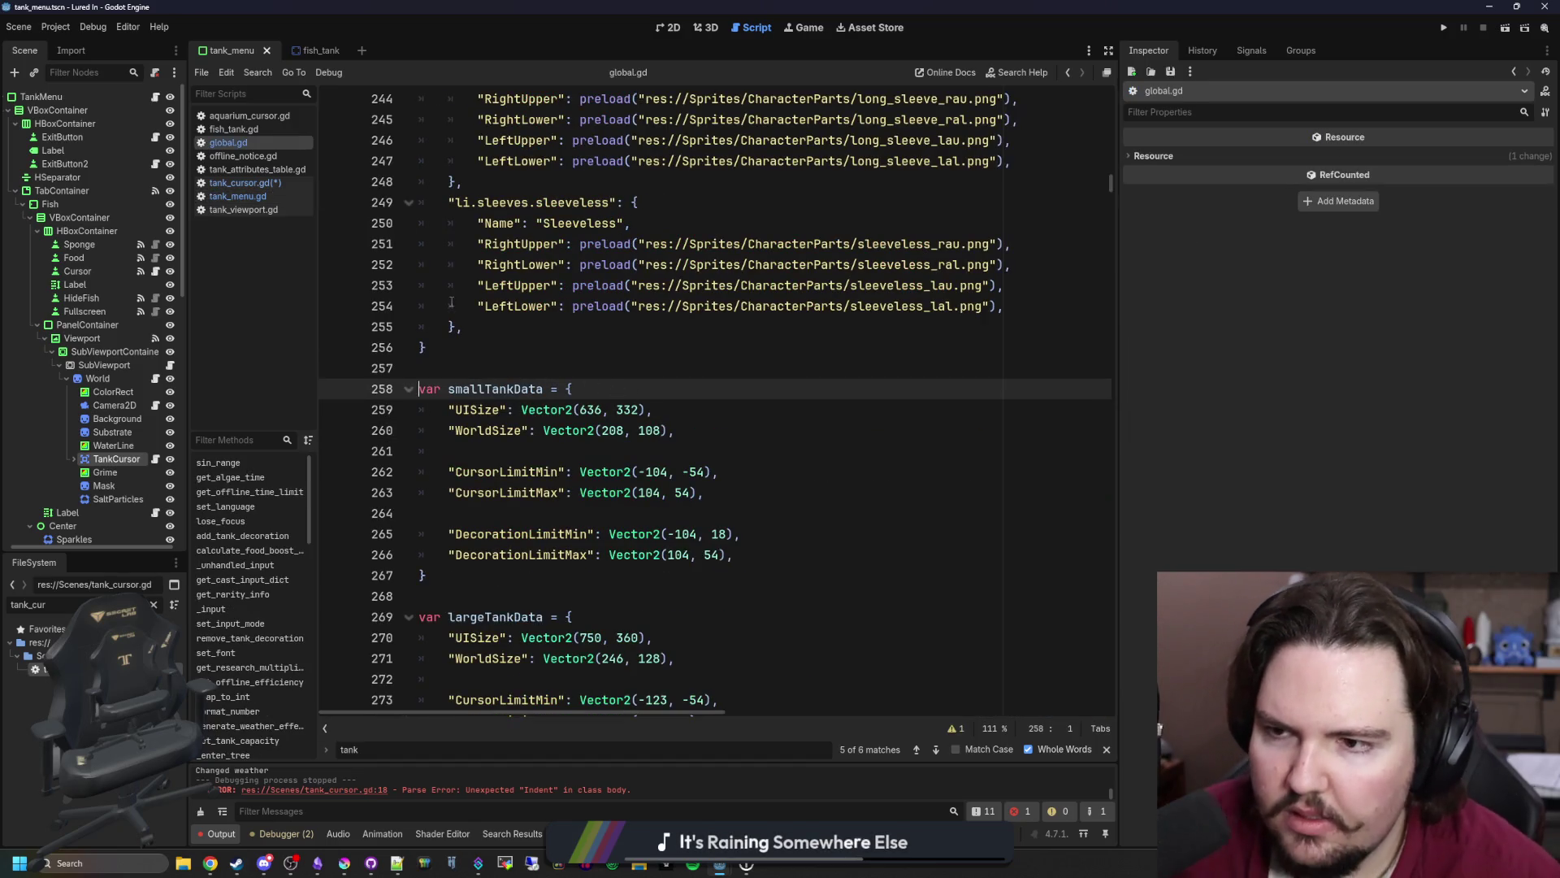
{"action": "left_click", "coordinate": [448, 305]}
{"action": "scroll", "coordinate": [664, 237], "scroll_direction": "down", "scroll_amount": 1}
{"action": "left_click", "coordinate": [423, 285]}
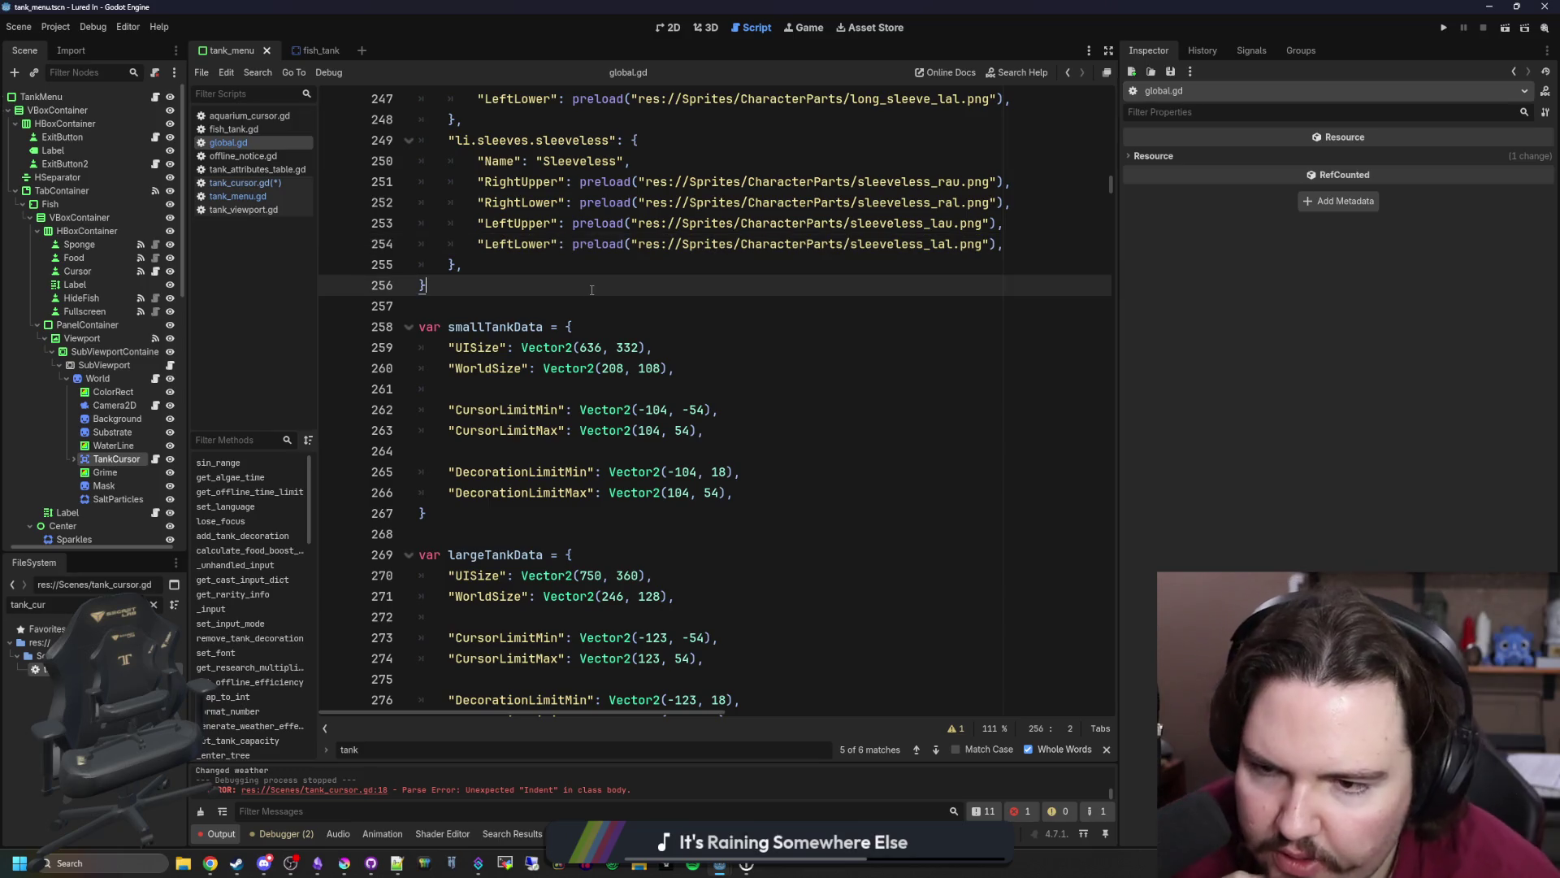
{"action": "double_click", "coordinate": [510, 411]}
{"action": "key", "text": "ctrl+c"}
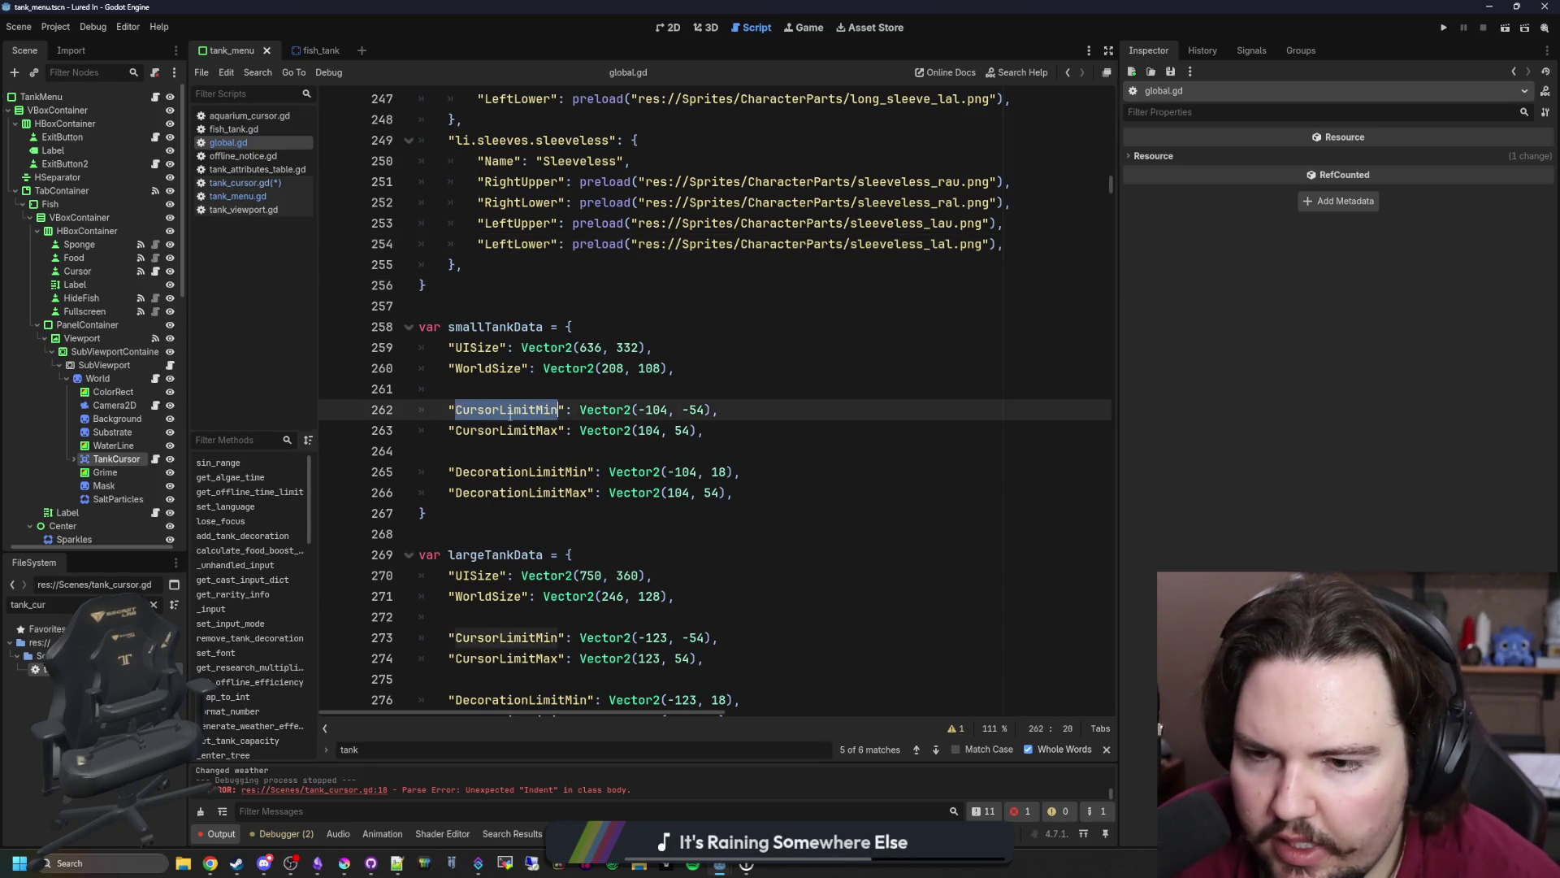
- Make line 18 of update_limits read data.CursorLimitMin and copy that reference
{"action": "left_click", "coordinate": [244, 183]}
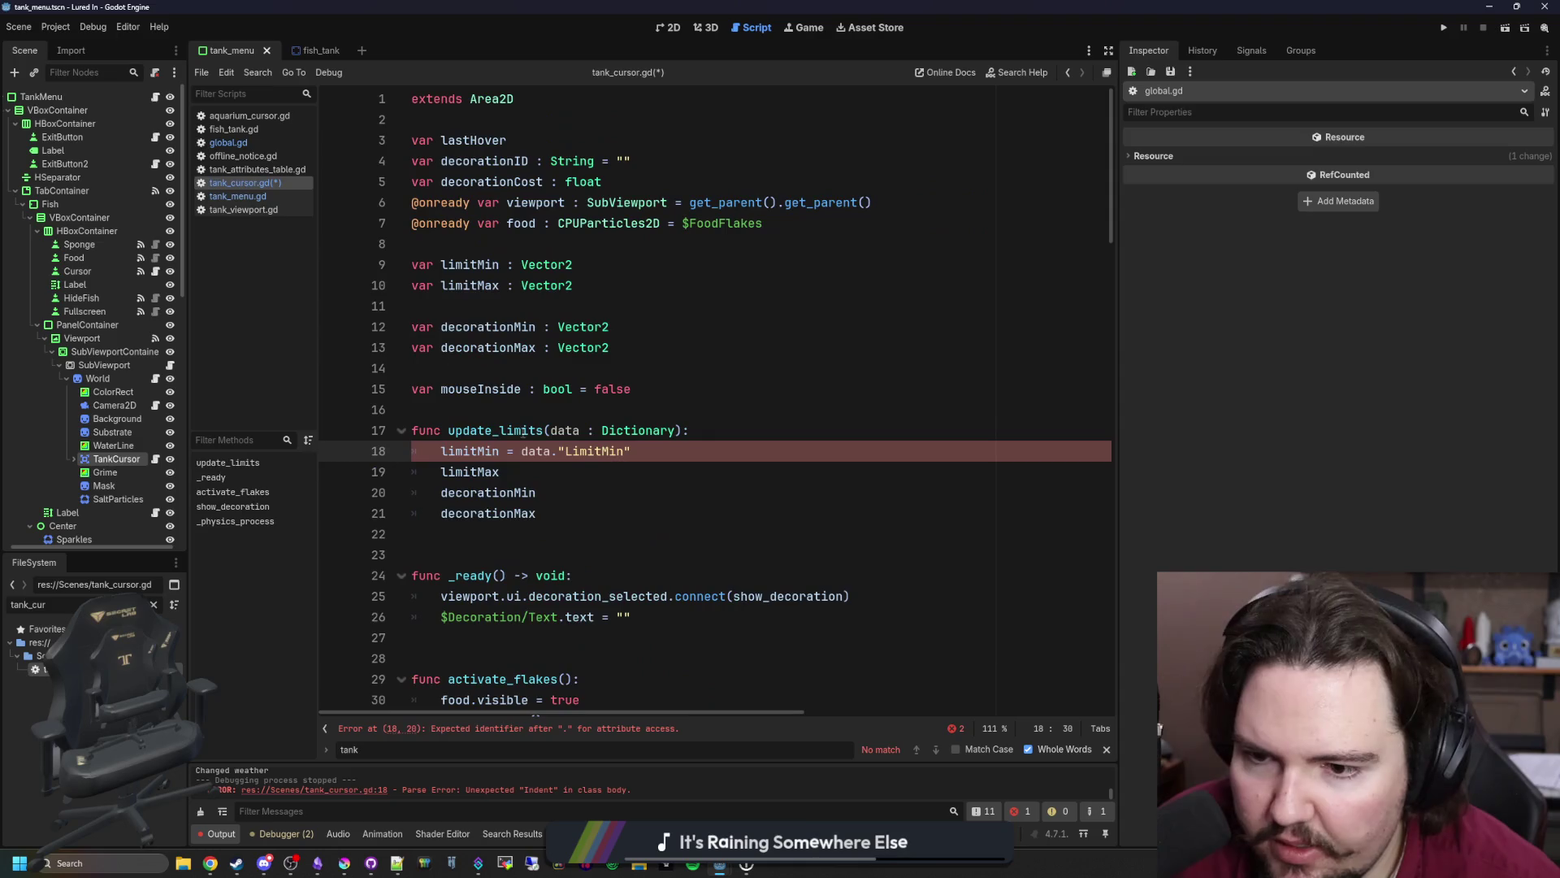
{"action": "left_click", "coordinate": [605, 464]}
{"action": "double_click", "coordinate": [593, 451]}
{"action": "key", "text": "ctrl+v"}
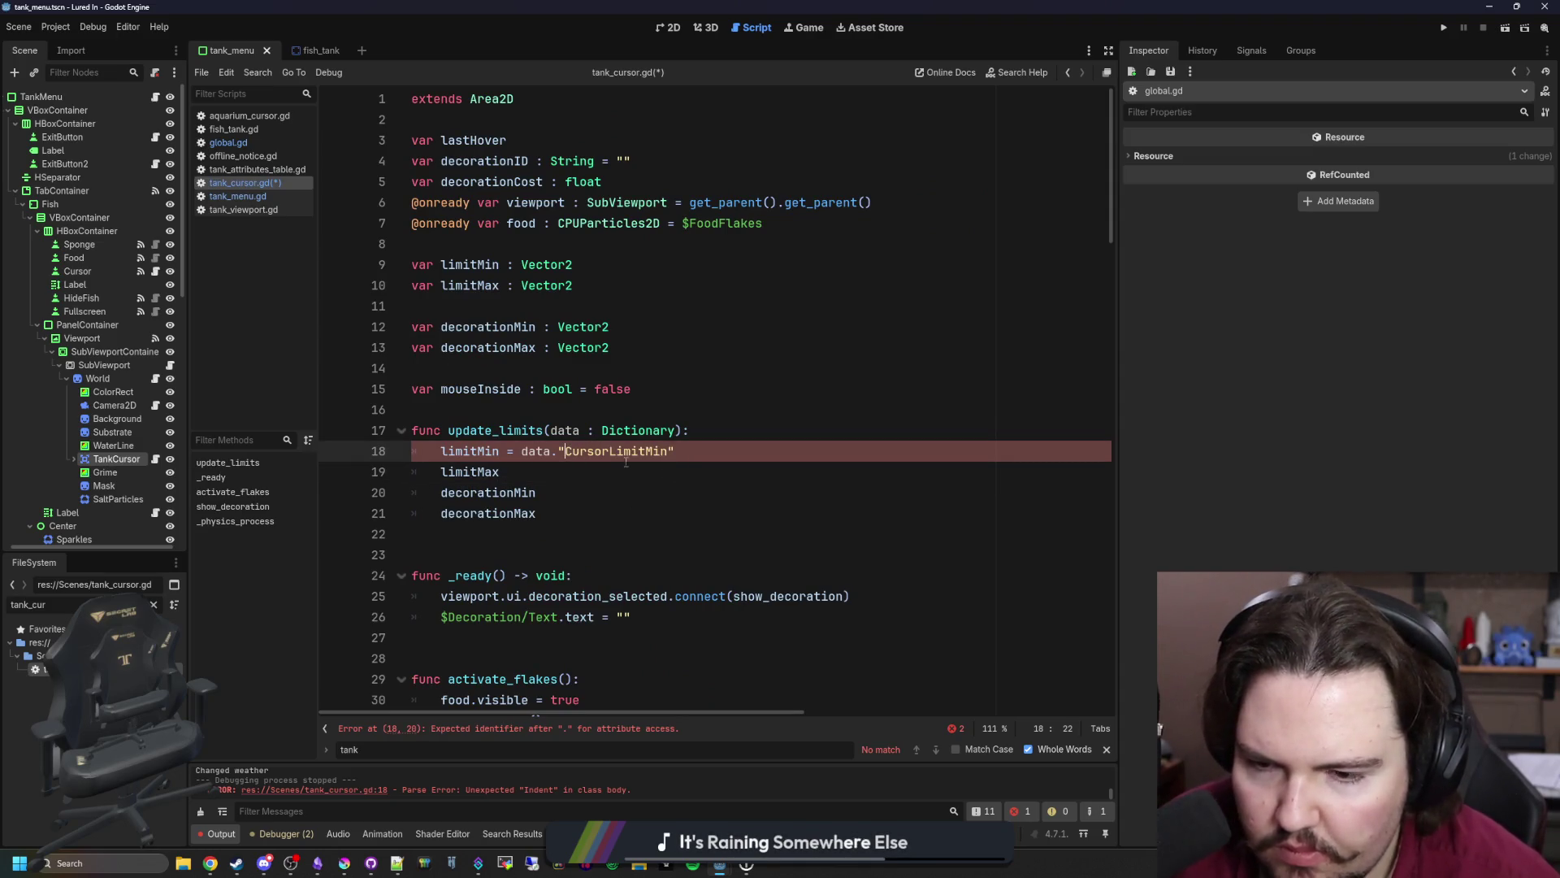
{"action": "key", "text": "BackSpace"}
{"action": "key", "text": "End"}
{"action": "key", "text": "BackSpace"}
{"action": "left_click_drag", "start_coordinate": [661, 451], "coordinate": [523, 455]}
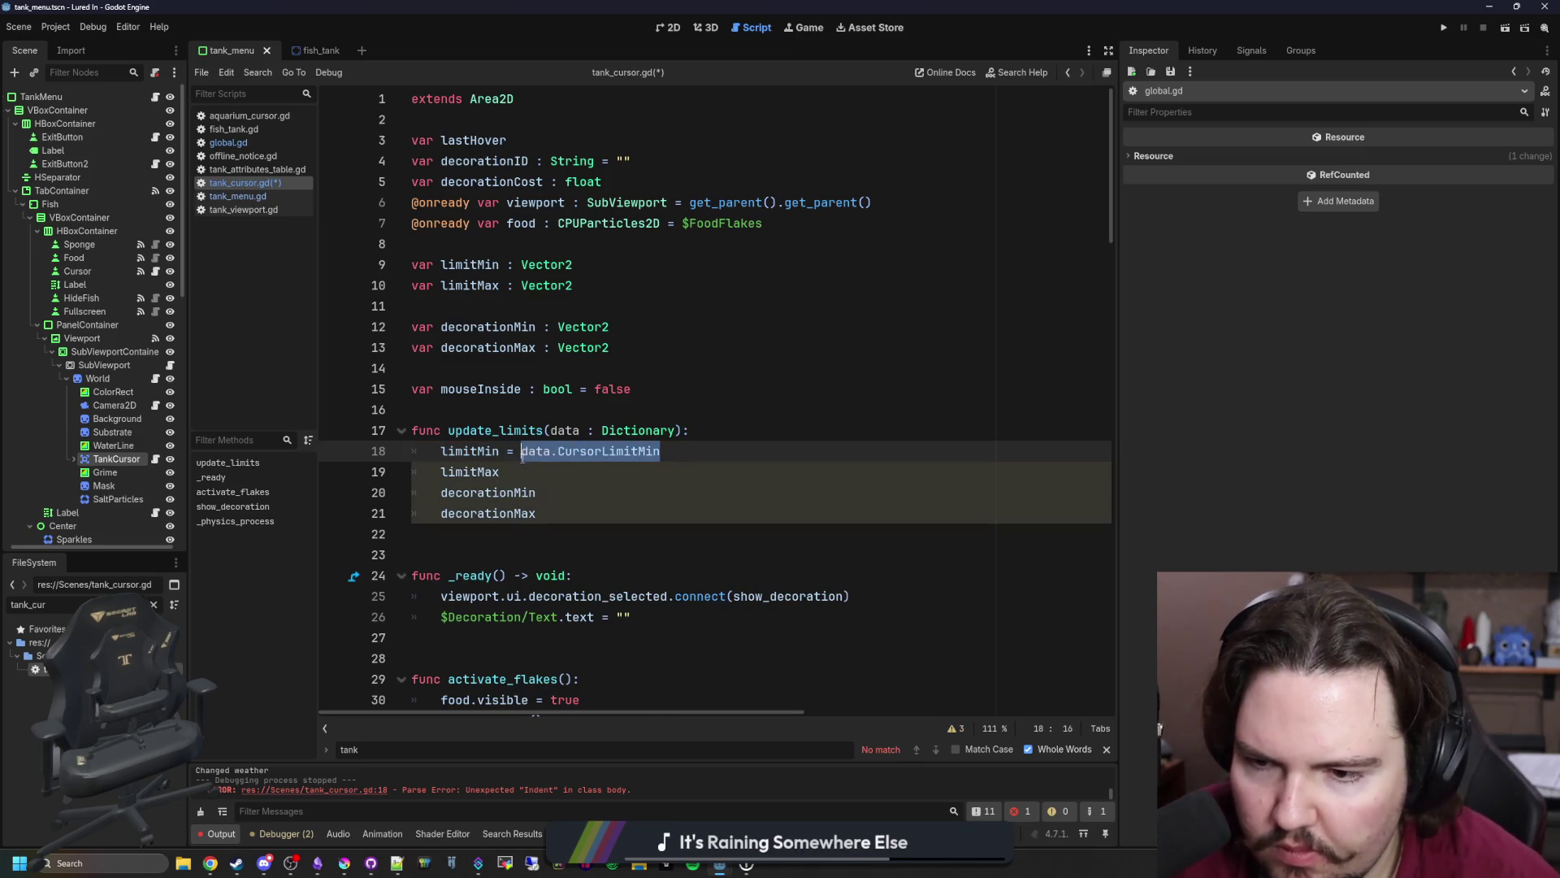
{"action": "key", "text": "ctrl+c"}
- Assign the copied data.CursorLimitMin to limitMax, decorationMin and decorationMax on lines 19–21
{"action": "left_click", "coordinate": [553, 472]}
{"action": "type", "text": "="}
{"action": "key", "text": "ctrl+v"}
{"action": "left_click", "coordinate": [559, 492]}
{"action": "type", "text": "="}
{"action": "key", "text": "ctrl+v"}
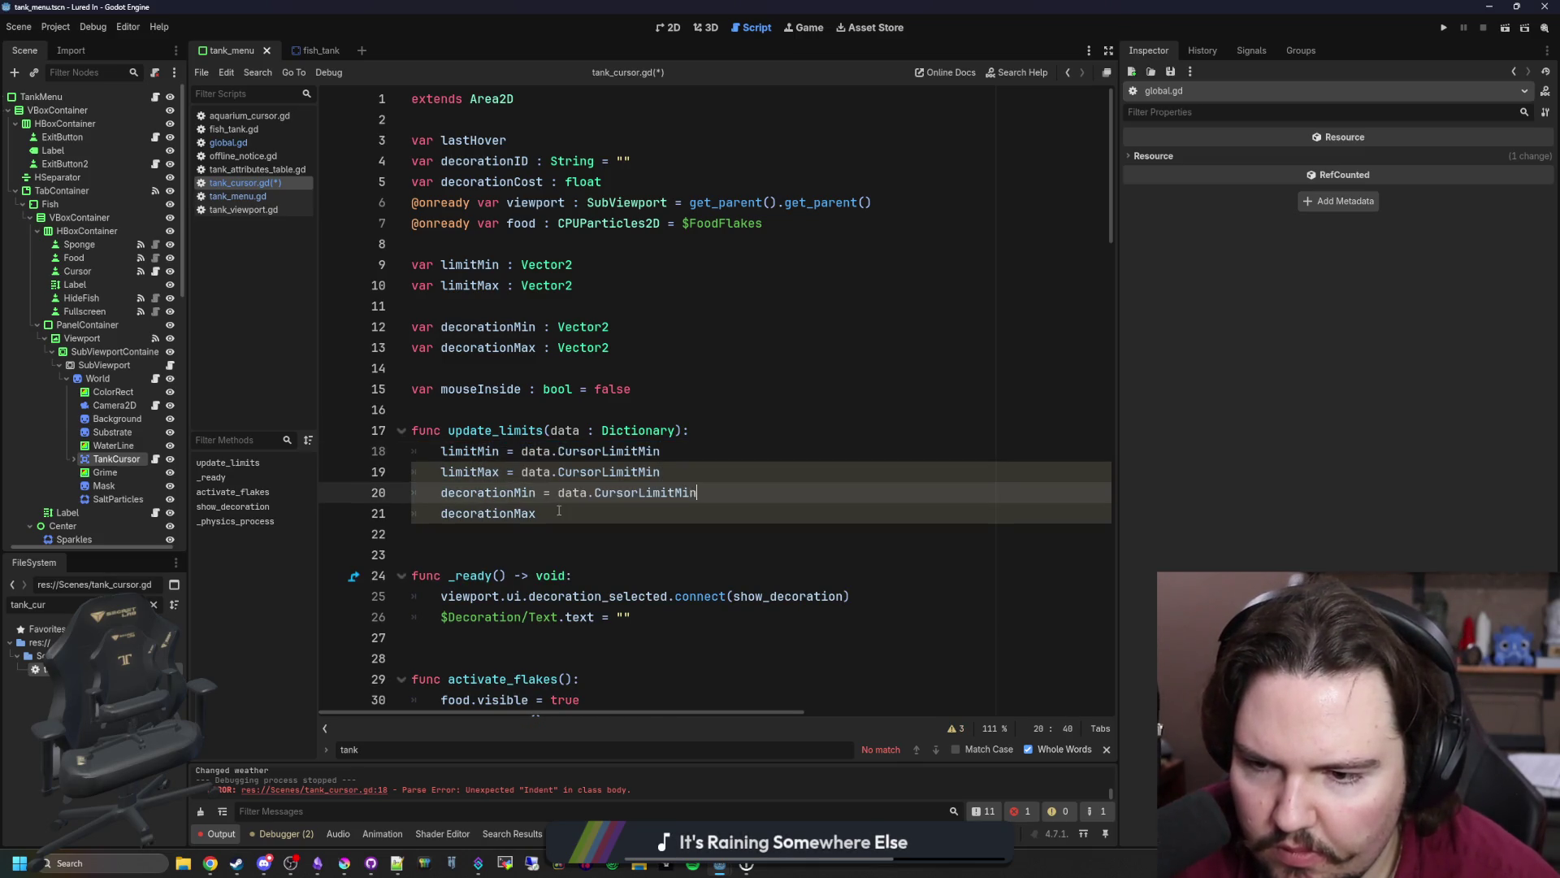
{"action": "left_click", "coordinate": [559, 513]}
{"action": "type", "text": "="}
{"action": "key", "text": "ctrl+v"}
- Change lines 19 and 20 to data.CursorLimitMax and data.DecorationLimitMin
{"action": "left_click", "coordinate": [659, 471]}
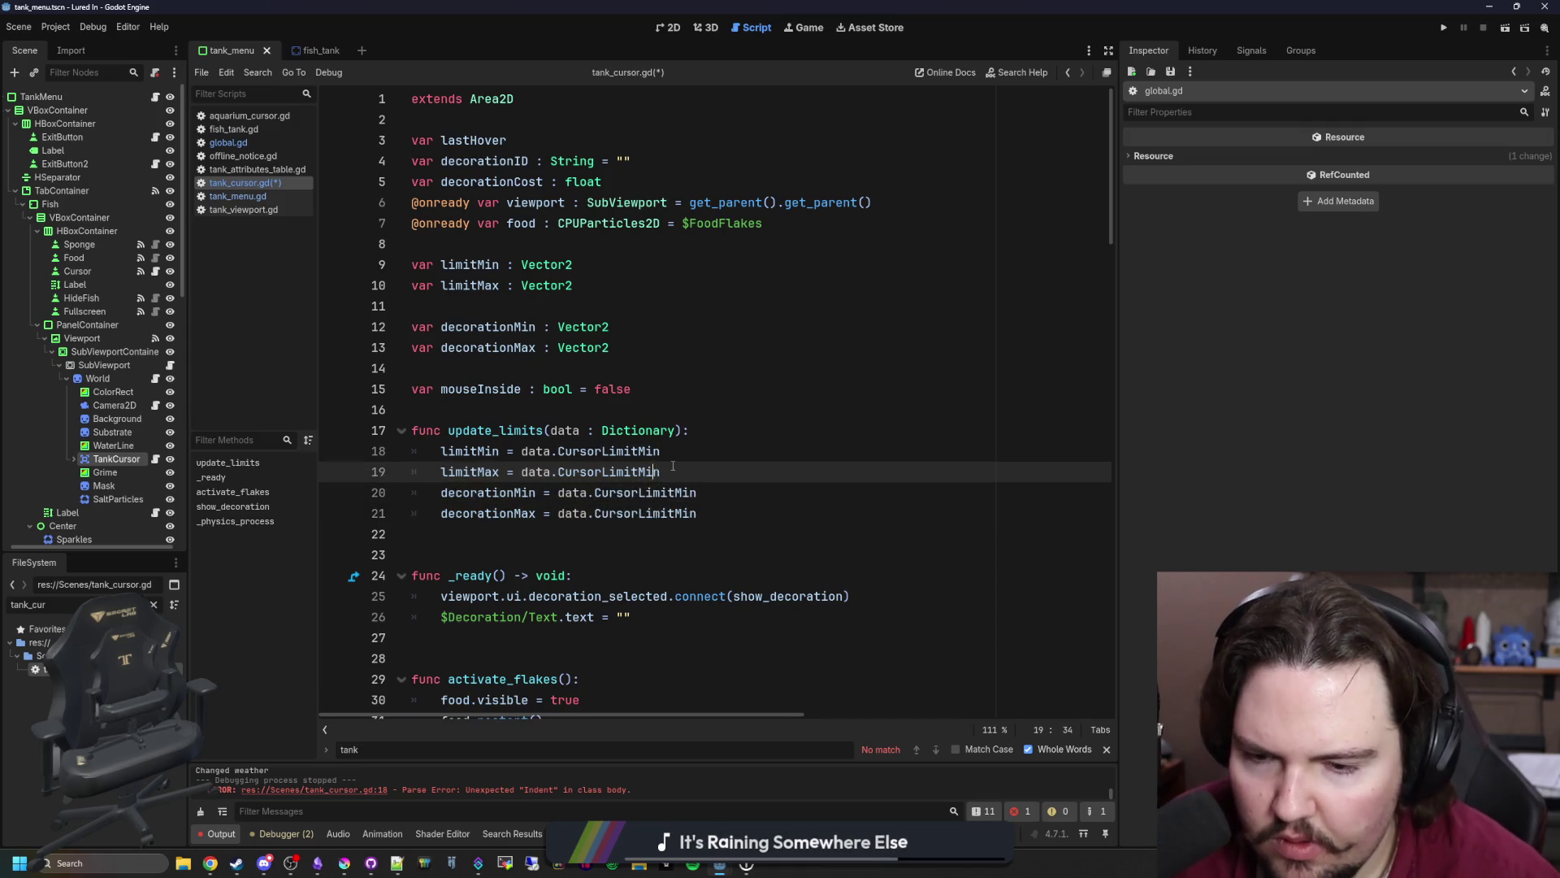
{"action": "type", "text": "Max"}
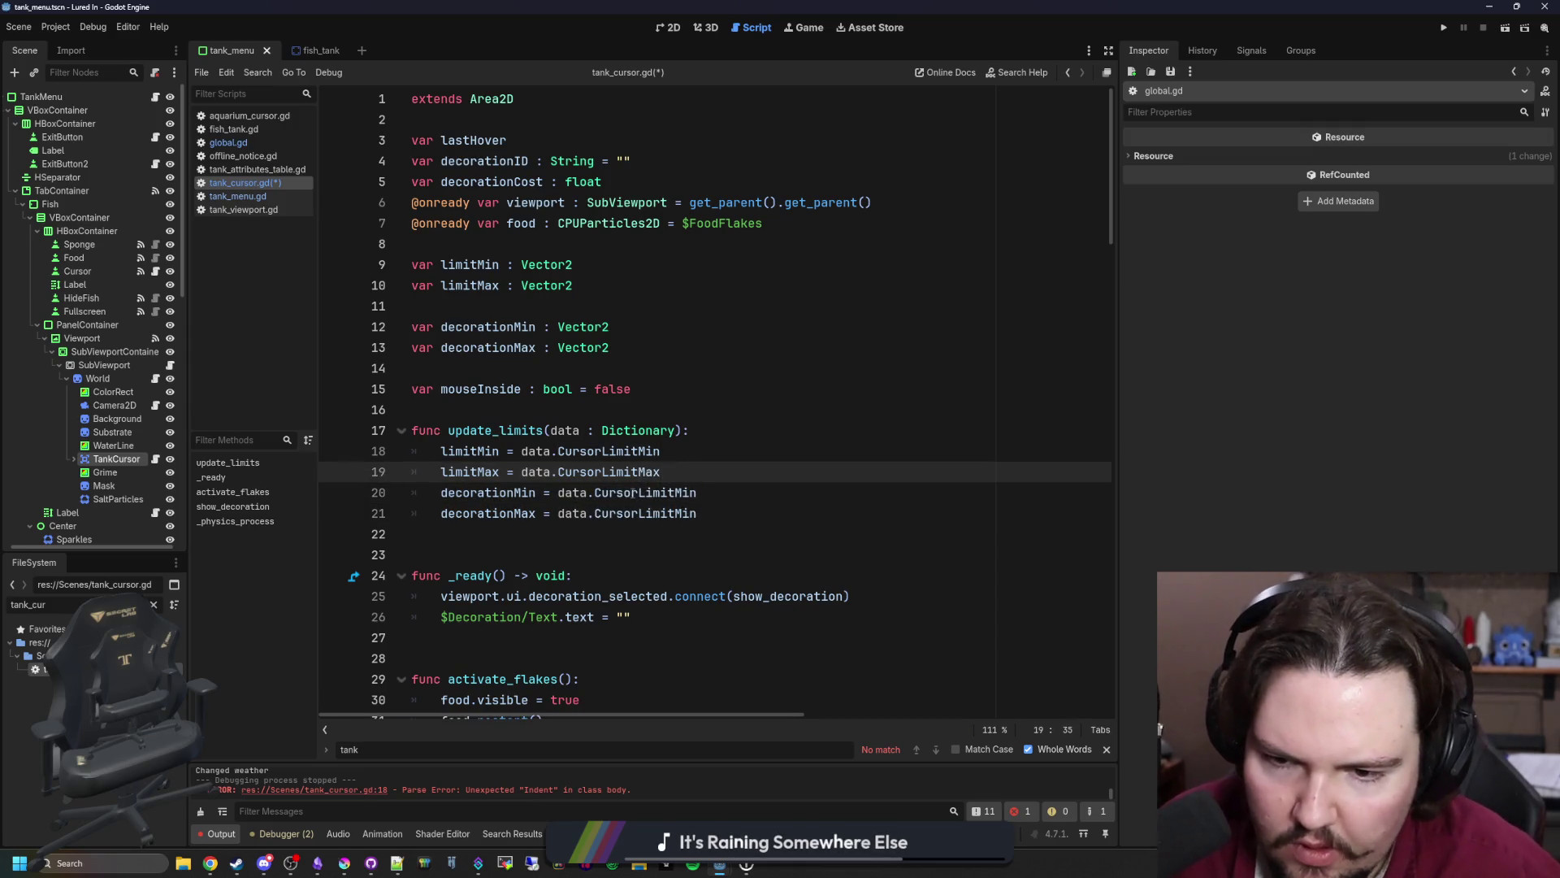
{"action": "left_click", "coordinate": [638, 492]}
{"action": "key", "text": "BackSpace"}
{"action": "key", "text": "BackSpace"}
{"action": "key", "text": "BackSpace"}
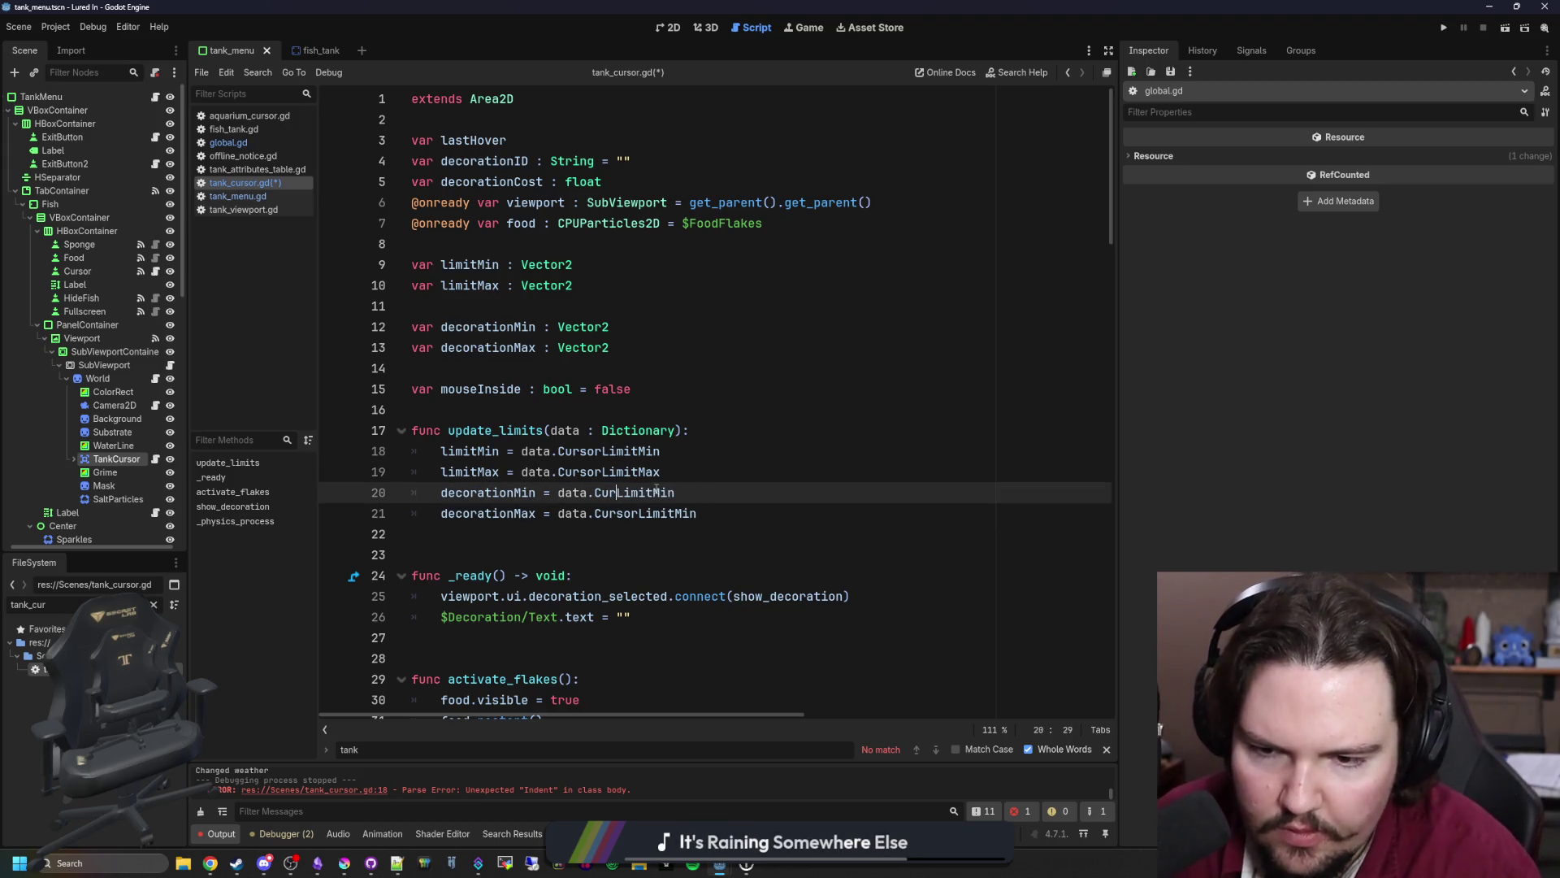
{"action": "key", "text": "BackSpace"}
{"action": "key", "text": "BackSpace"}
{"action": "key", "text": "BackSpace"}
{"action": "type", "text": "Decoration"}
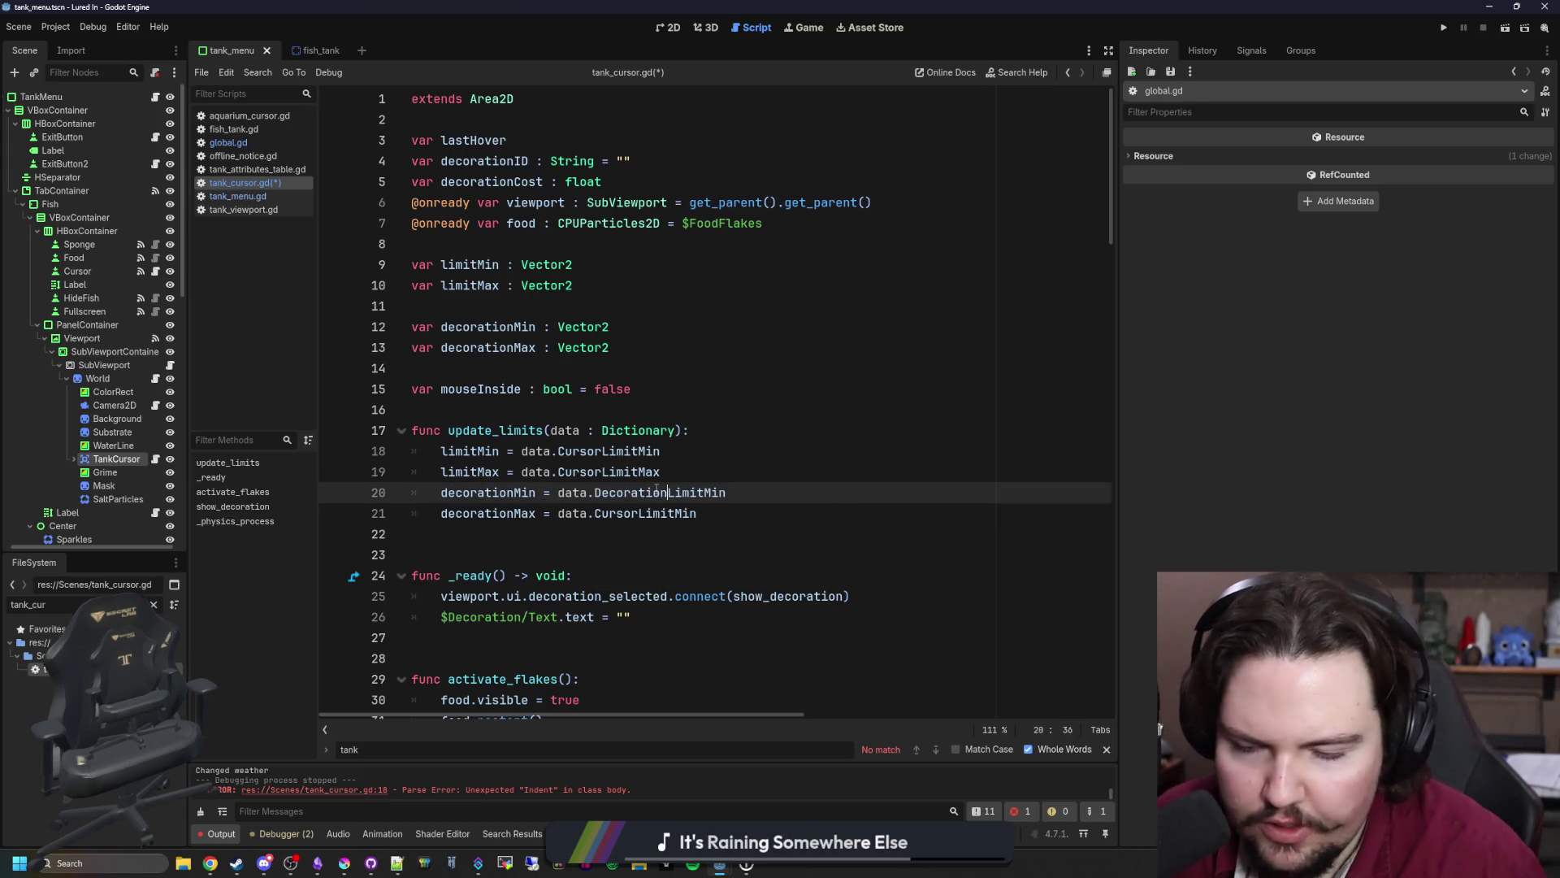
- Make line 21 read data.DecorationLimitMax and save tank_cursor.gd
{"action": "mouse_move", "coordinate": [668, 494]}
{"action": "left_mouse_down"}
{"action": "mouse_move", "coordinate": [578, 493]}
{"action": "mouse_move", "coordinate": [639, 513]}
{"action": "left_mouse_up"}
{"action": "key", "text": "ctrl+c"}
{"action": "left_click", "coordinate": [638, 528]}
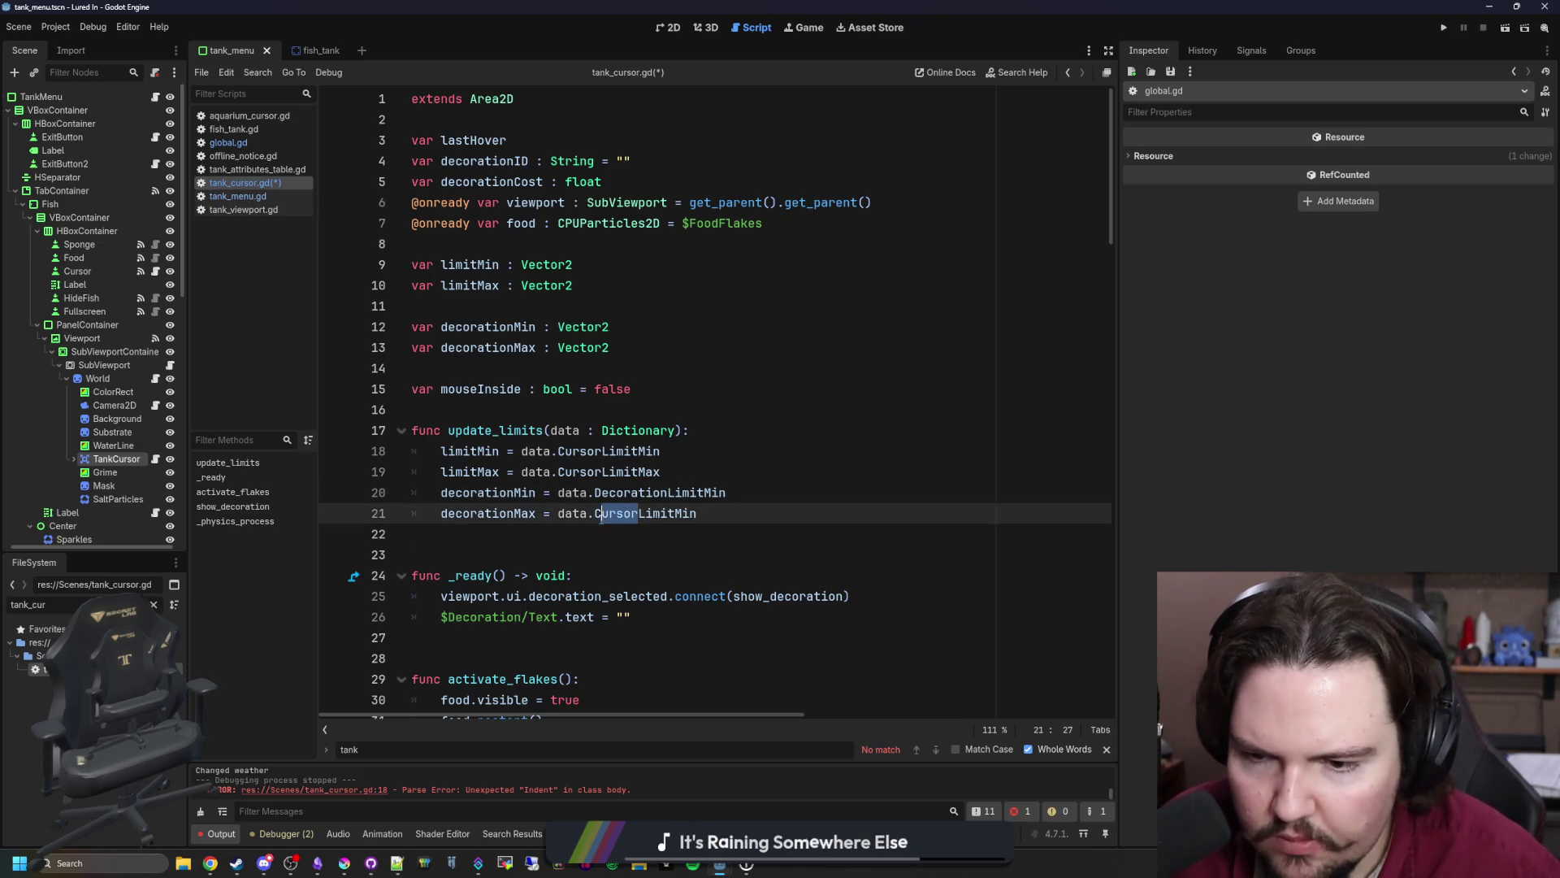
{"action": "key", "text": "ctrl+v"}
{"action": "left_click", "coordinate": [575, 537]}
{"action": "key", "text": "ctrl+s"}
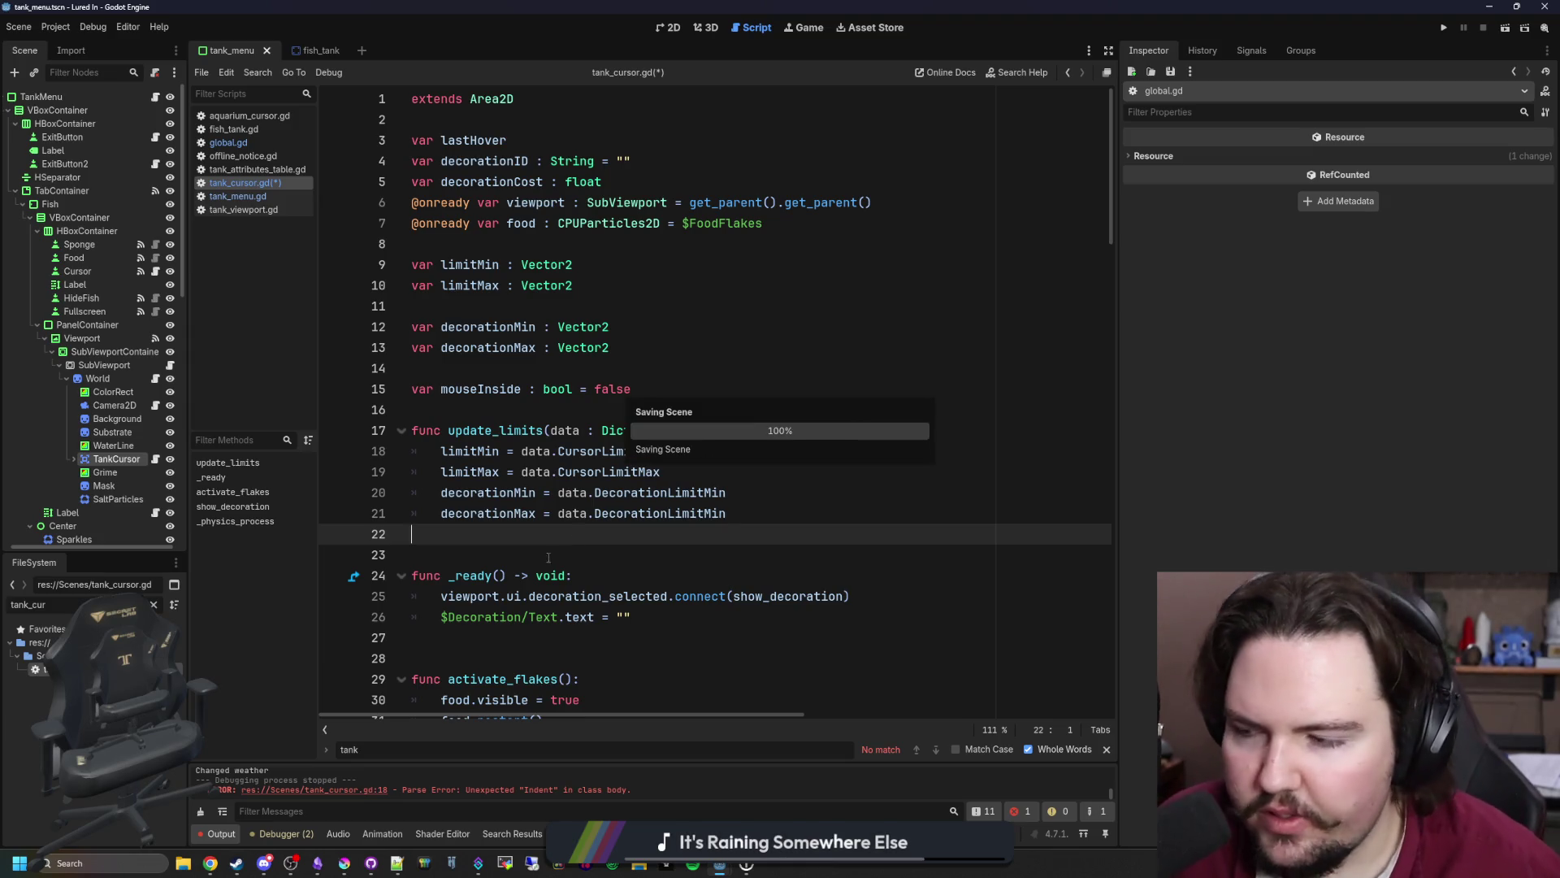
{"action": "left_click", "coordinate": [541, 409]}
{"action": "key", "text": "ctrl+s"}
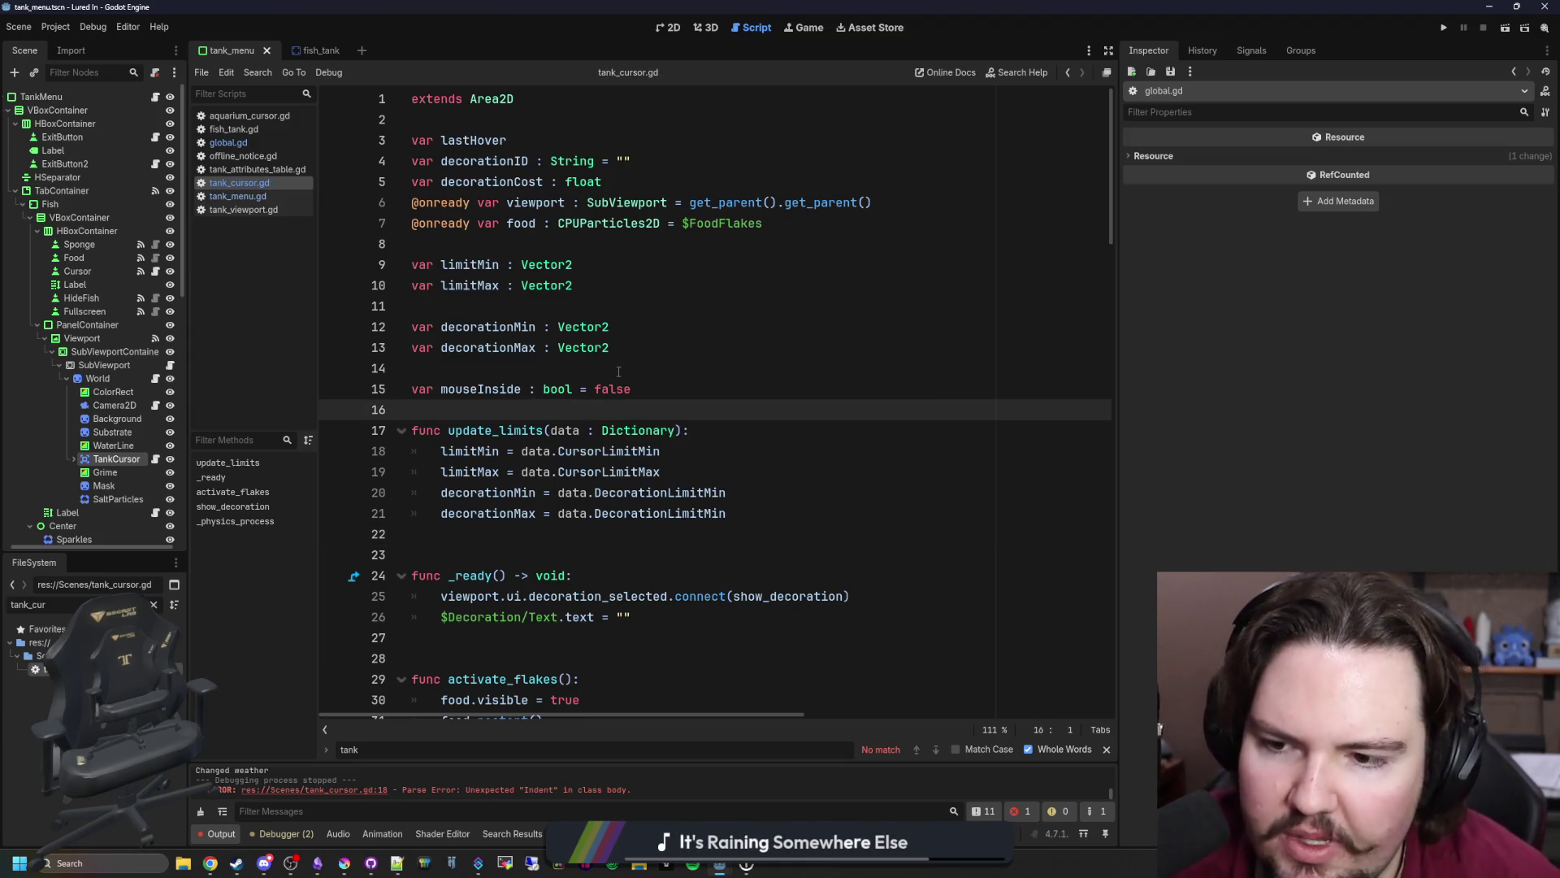
{"action": "key", "text": "ctrl+s"}
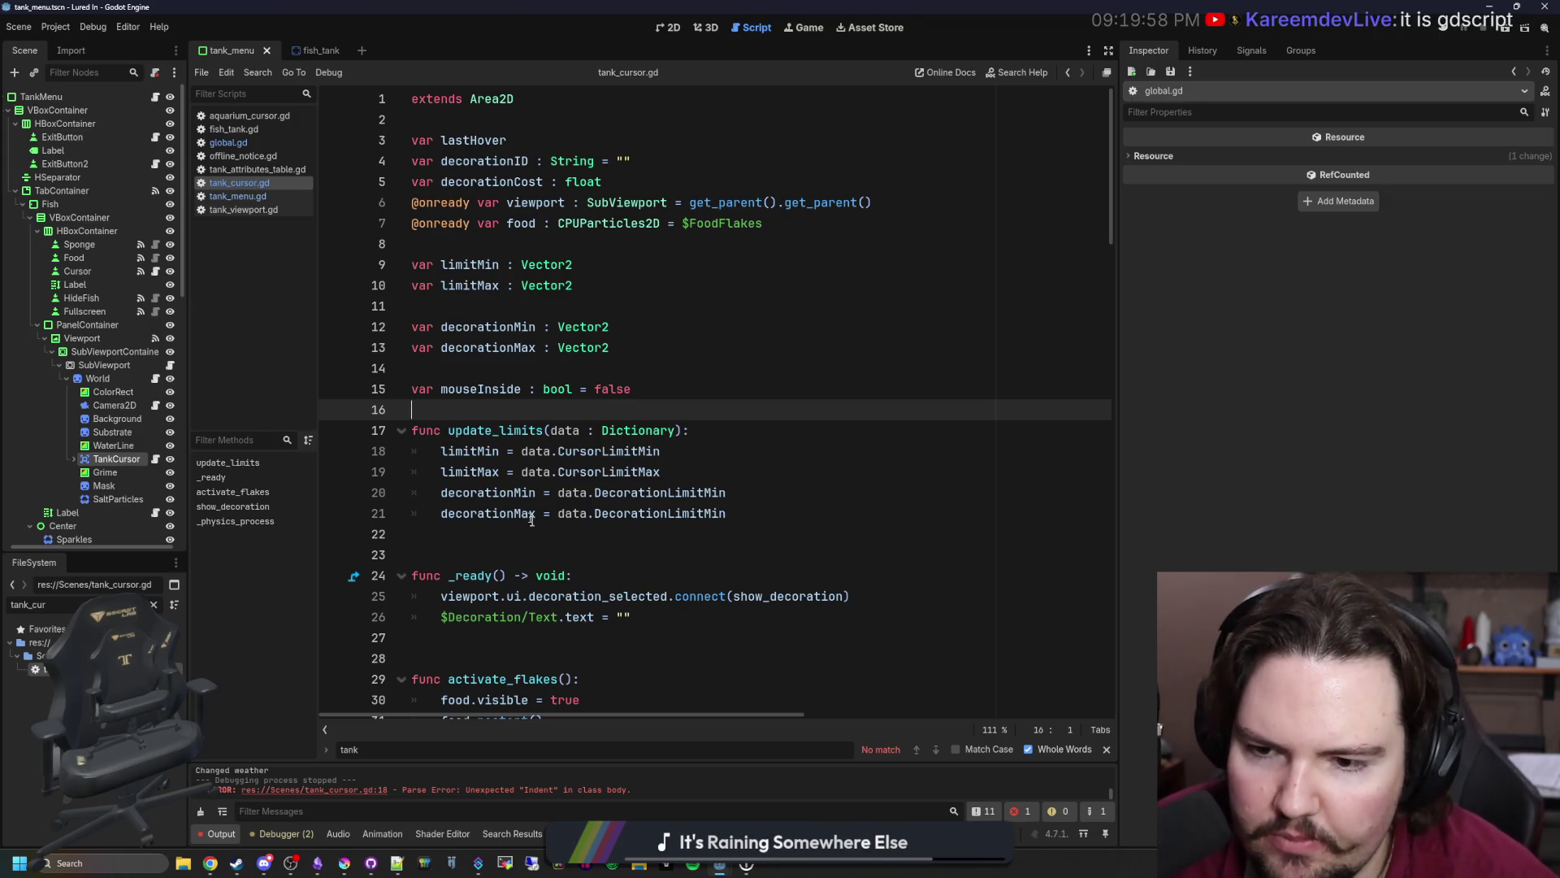
- Launch a test run, start the game from its title menu and dismiss Welcome Back
{"action": "left_click", "coordinate": [1454, 32]}
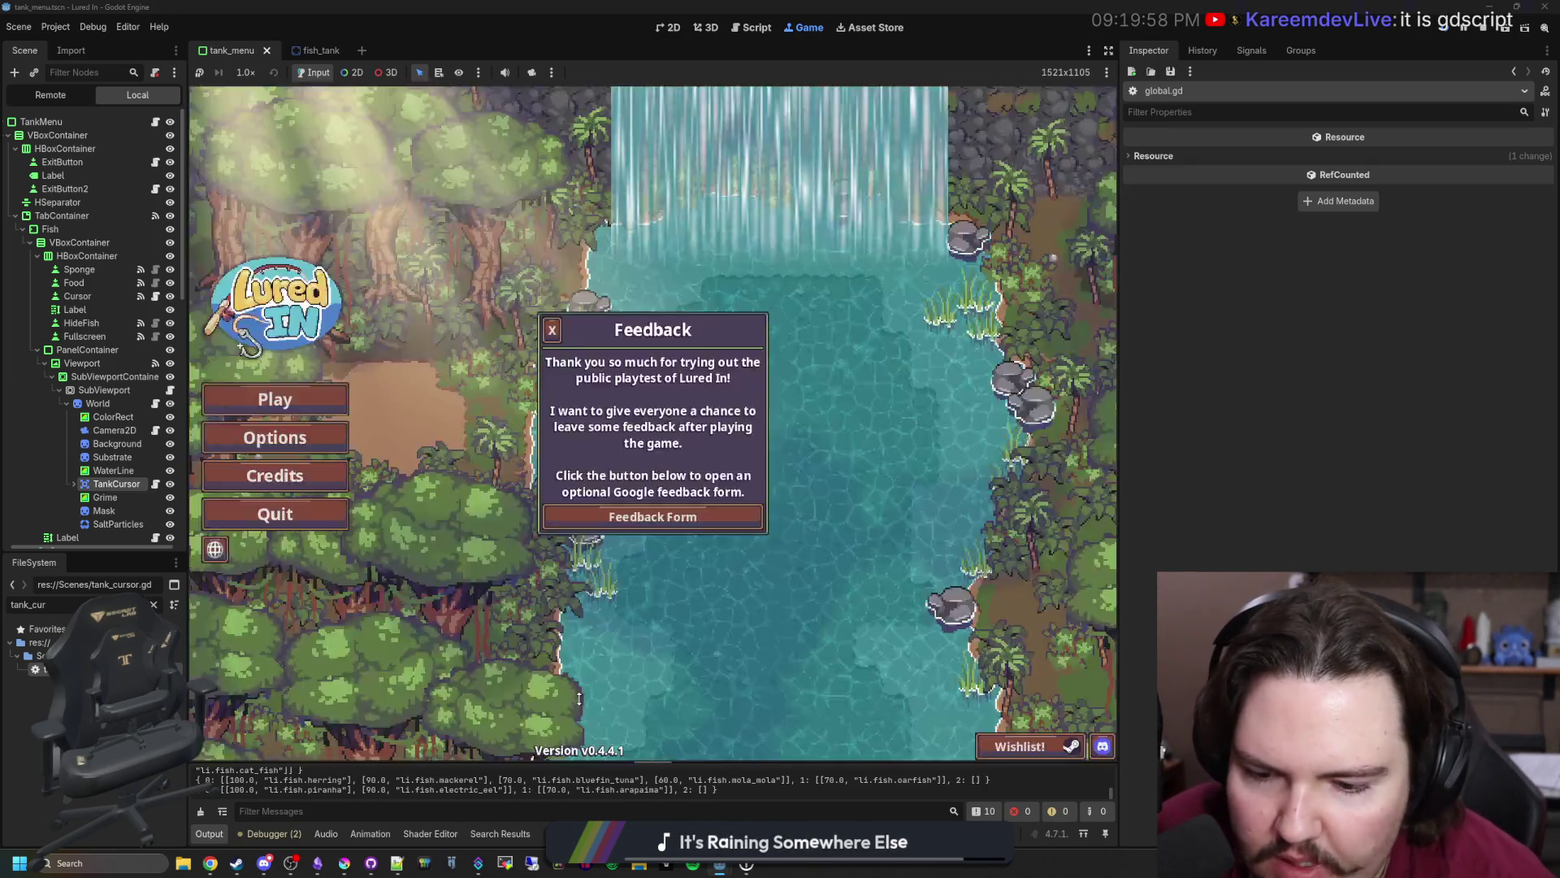
{"action": "left_click_drag", "start_coordinate": [561, 762], "coordinate": [561, 697]}
{"action": "left_click", "coordinate": [238, 359]}
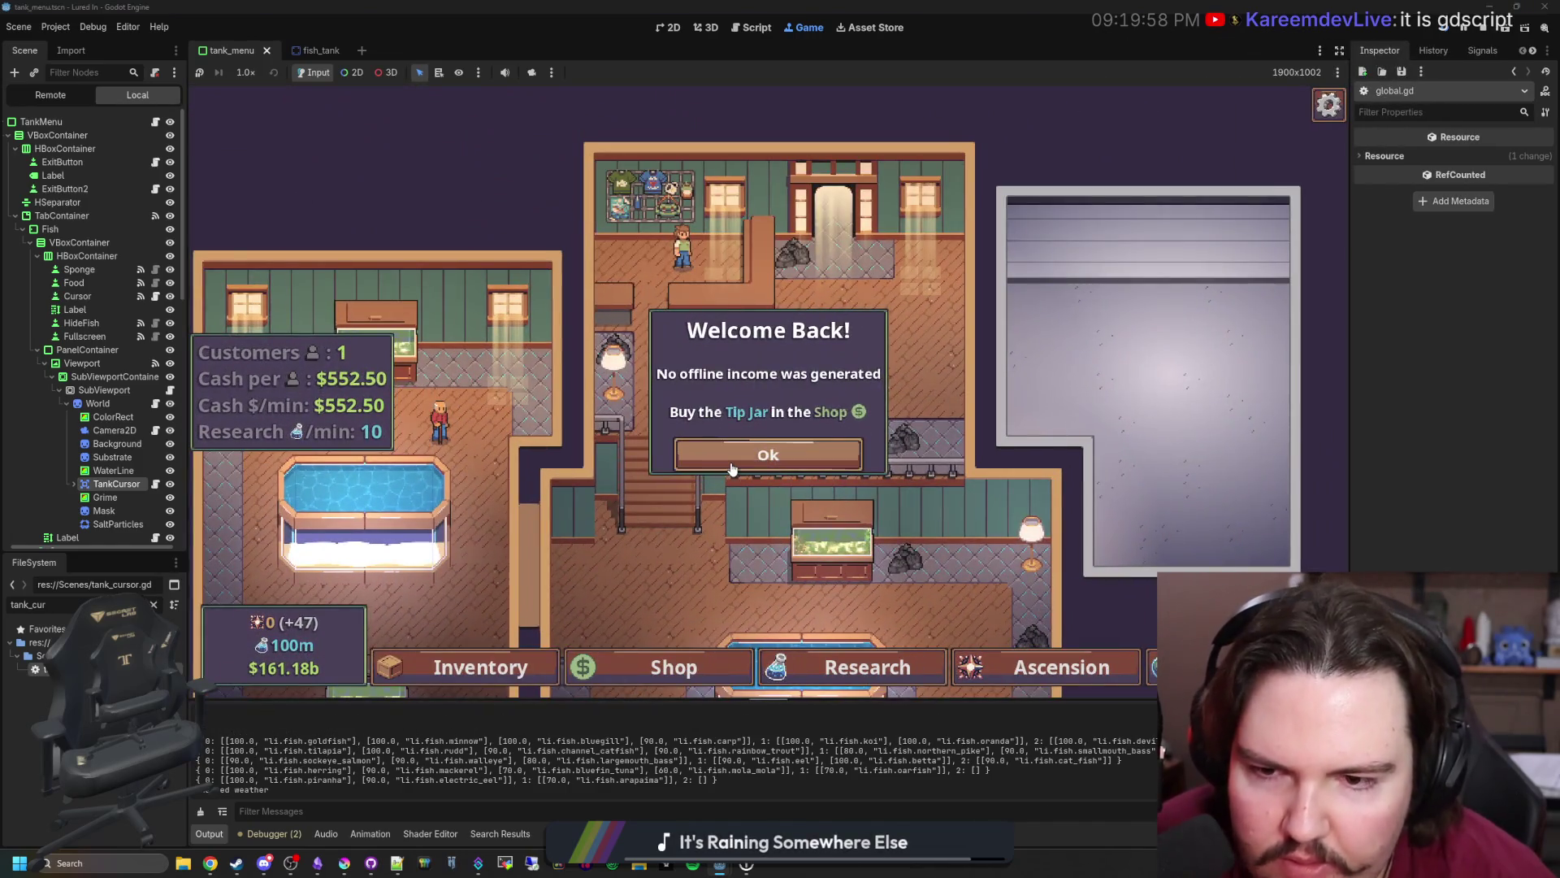
{"action": "left_click", "coordinate": [731, 454]}
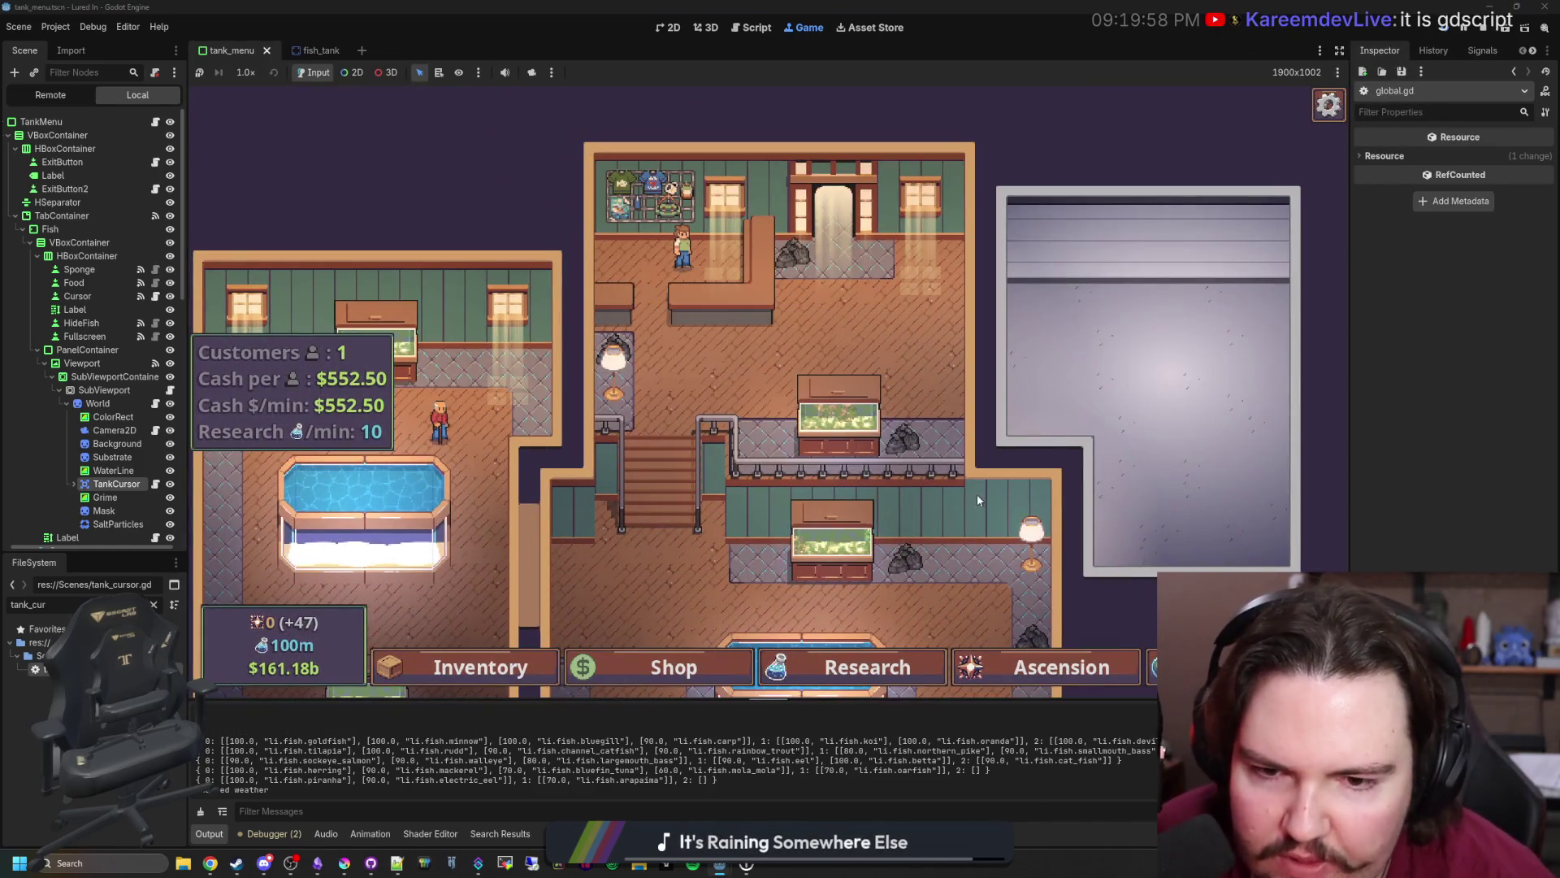
- Open and close the Freshwater (Fish Tank 2) and Saltwater (Fish Tank 7) tank panels
{"action": "scroll", "coordinate": [954, 495], "scroll_direction": "down", "scroll_amount": 5}
{"action": "left_click", "coordinate": [780, 356]}
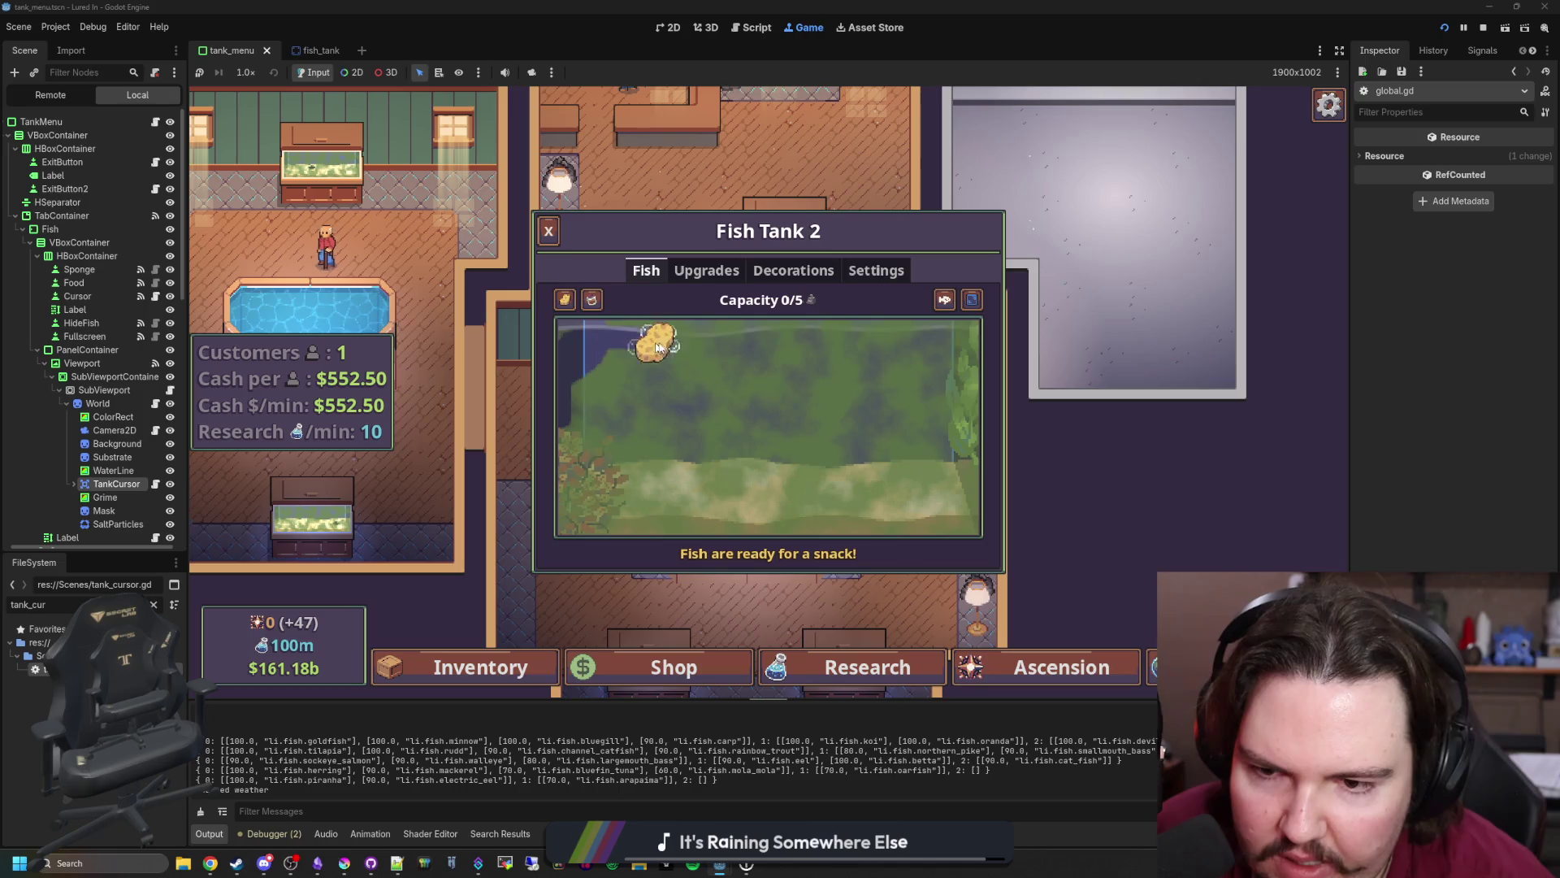
{"action": "key", "text": "Escape"}
{"action": "left_click", "coordinate": [790, 472]}
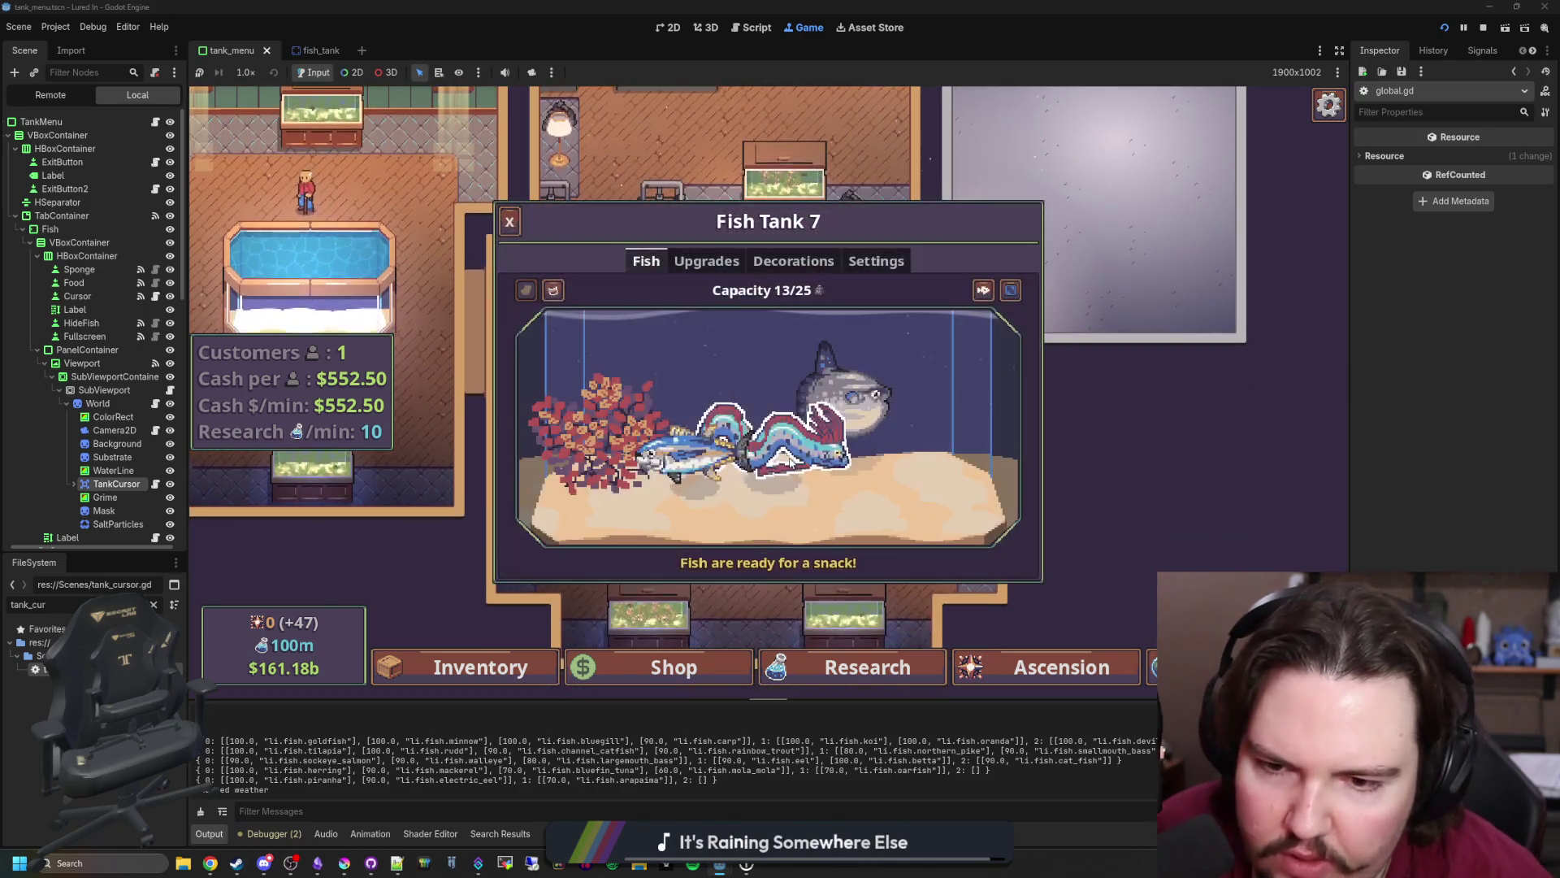
{"action": "key", "text": "Escape"}
- Run the algae cheat command, sponge the grime off Fish Tank 7's glass, and stop the game
{"action": "key", "text": "grave"}
{"action": "type", "text": "algae"}
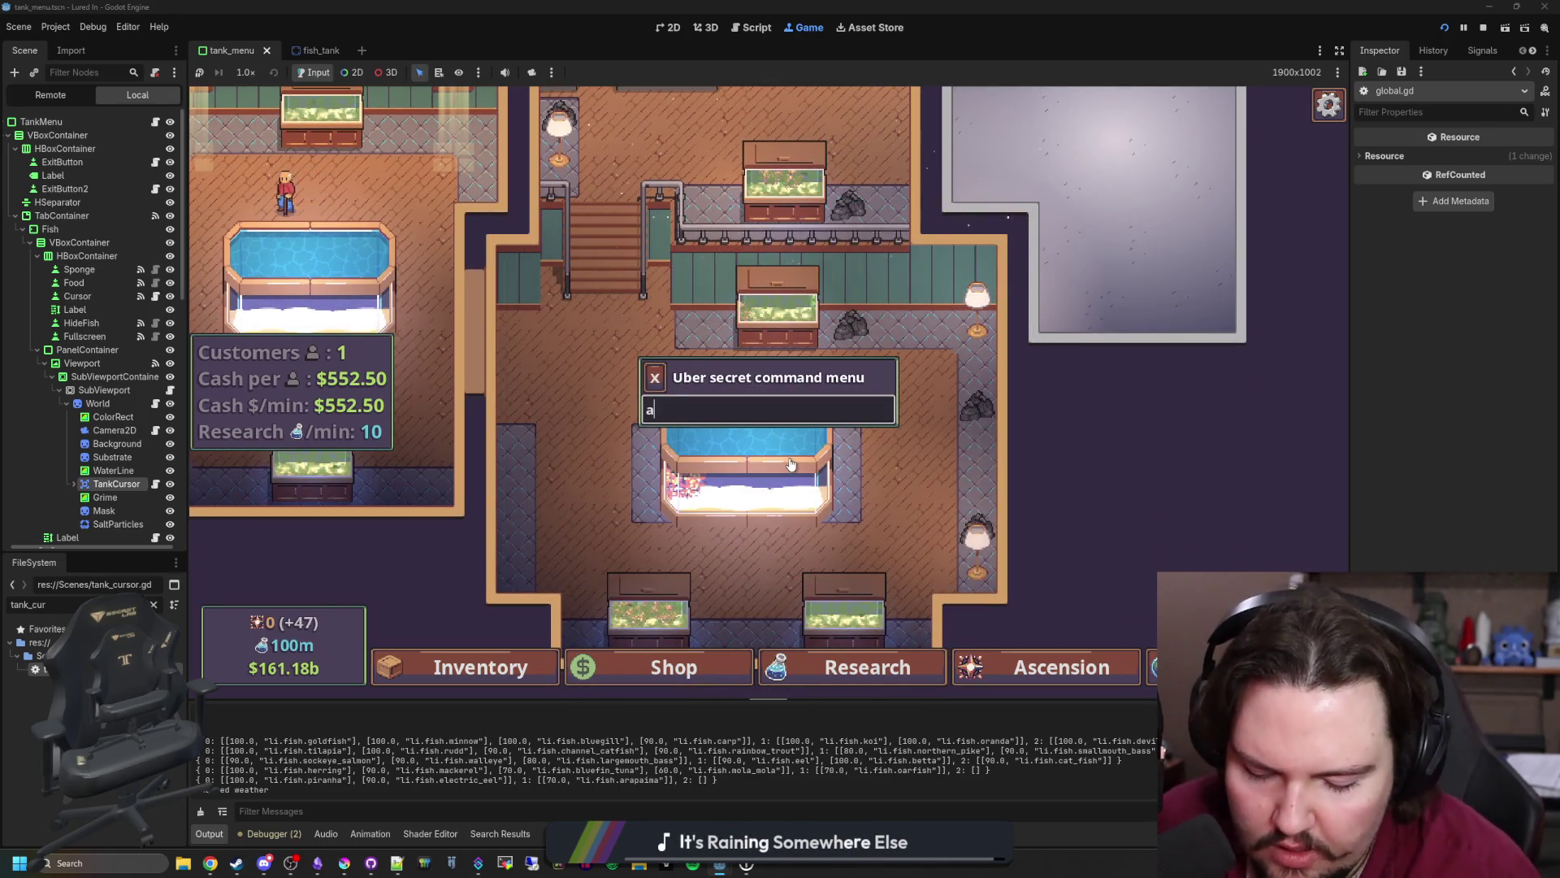
{"action": "key", "text": "Return"}
{"action": "left_click", "coordinate": [790, 463]}
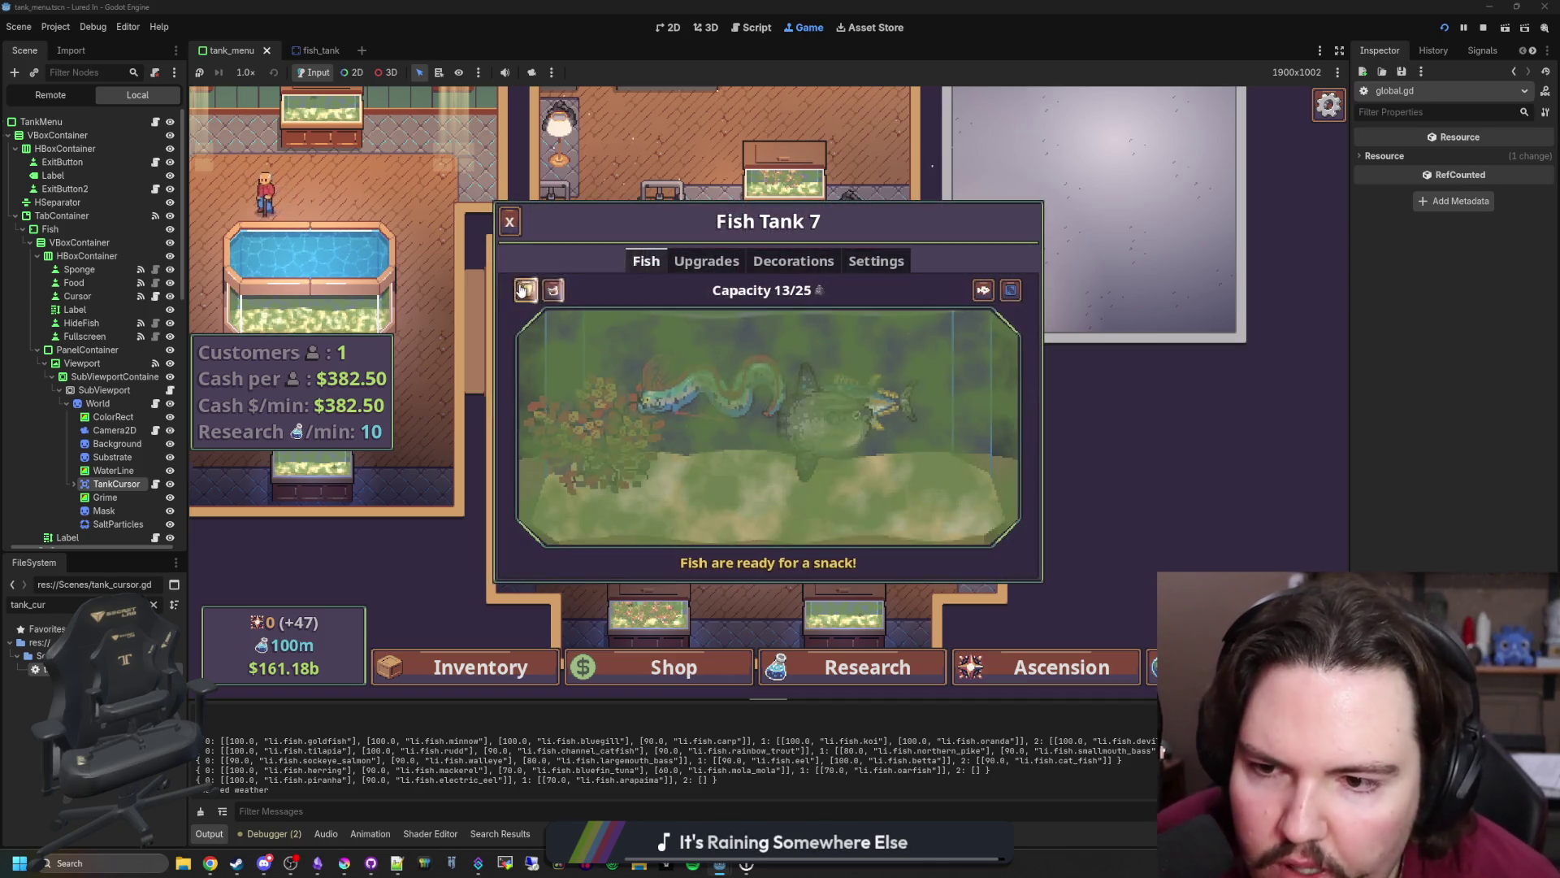
{"action": "mouse_move", "coordinate": [526, 291]}
{"action": "left_mouse_down"}
{"action": "mouse_move", "coordinate": [609, 307]}
{"action": "mouse_move", "coordinate": [561, 380]}
{"action": "mouse_move", "coordinate": [489, 435]}
{"action": "mouse_move", "coordinate": [491, 551]}
{"action": "mouse_move", "coordinate": [746, 591]}
{"action": "mouse_move", "coordinate": [949, 589]}
{"action": "mouse_move", "coordinate": [1031, 523]}
{"action": "mouse_move", "coordinate": [1017, 289]}
{"action": "mouse_move", "coordinate": [557, 295]}
{"action": "left_mouse_up"}
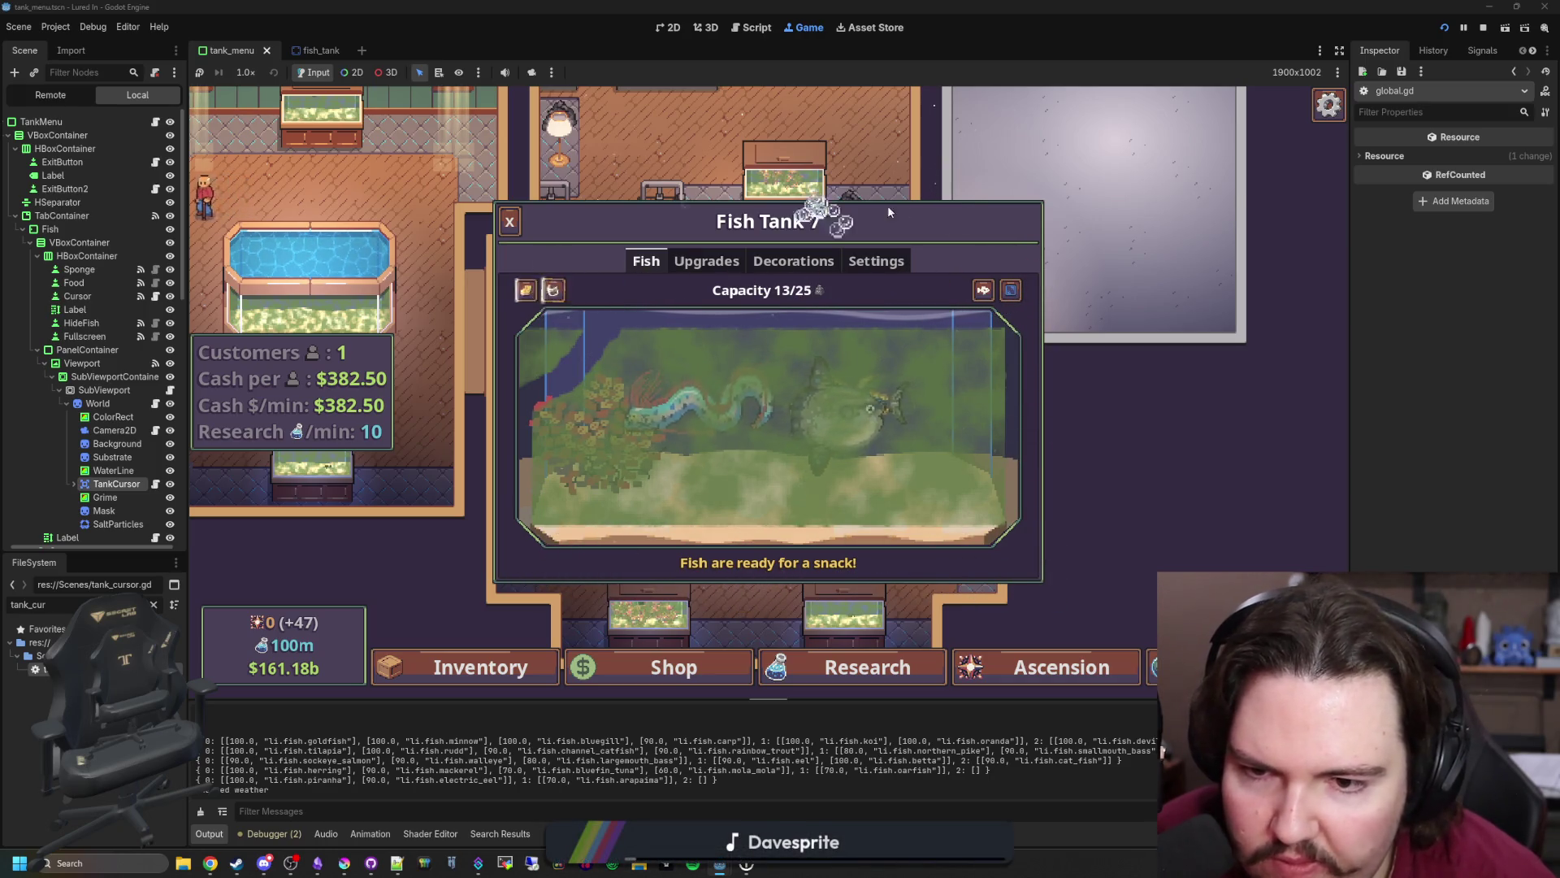
{"action": "key", "text": "F8"}
{"action": "left_click", "coordinate": [800, 323]}
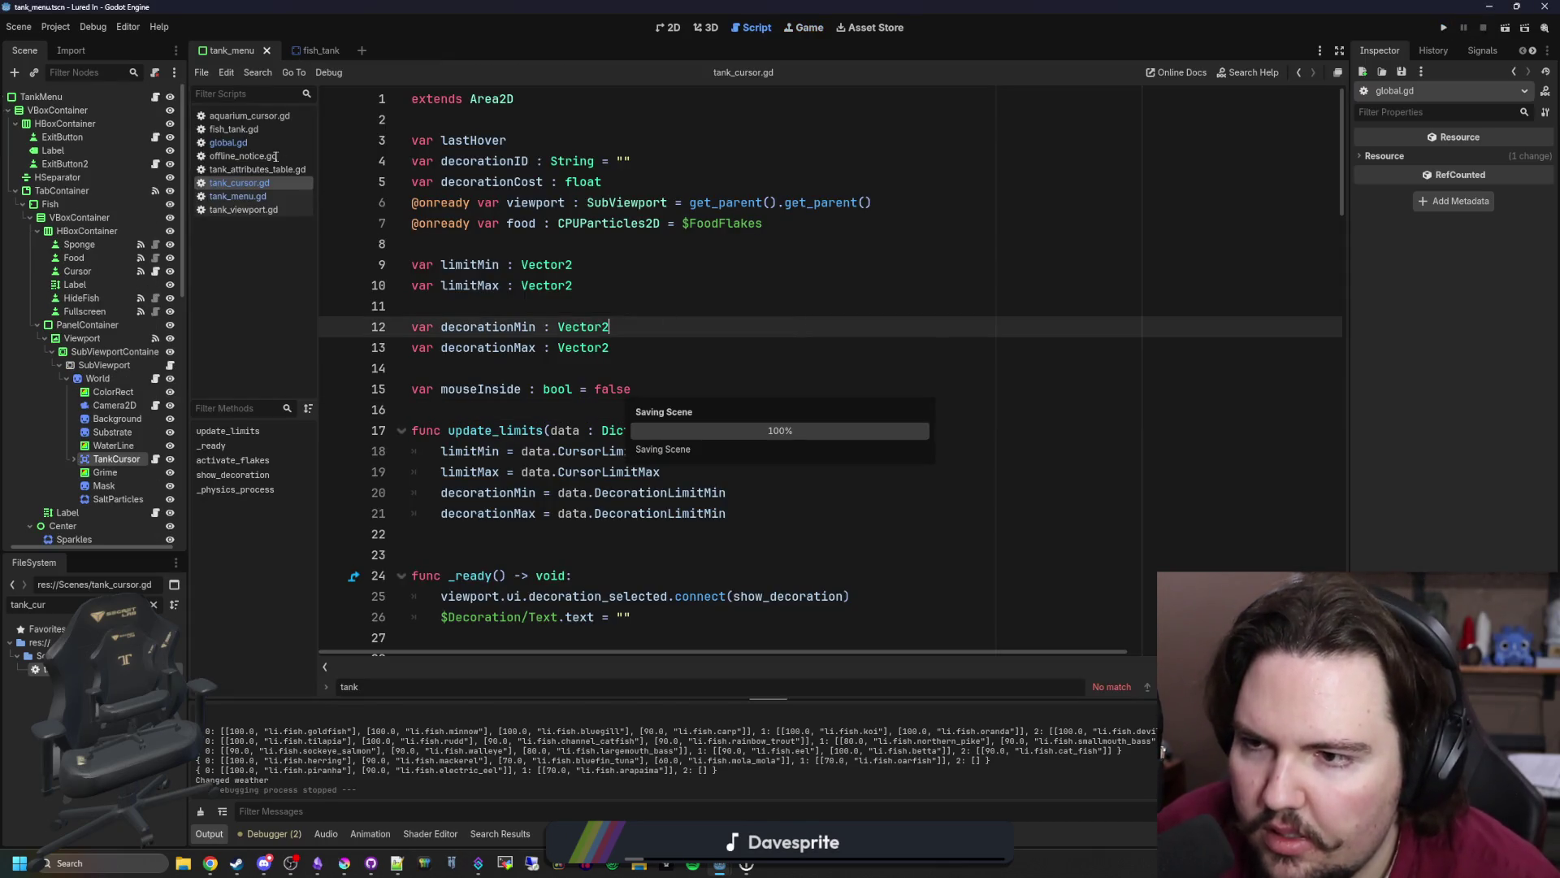
- Check smallTankData's cursor and decoration limit values in global.gd and save
{"action": "left_click", "coordinate": [624, 451], "text": "ctrl"}
{"action": "left_click", "coordinate": [734, 430]}
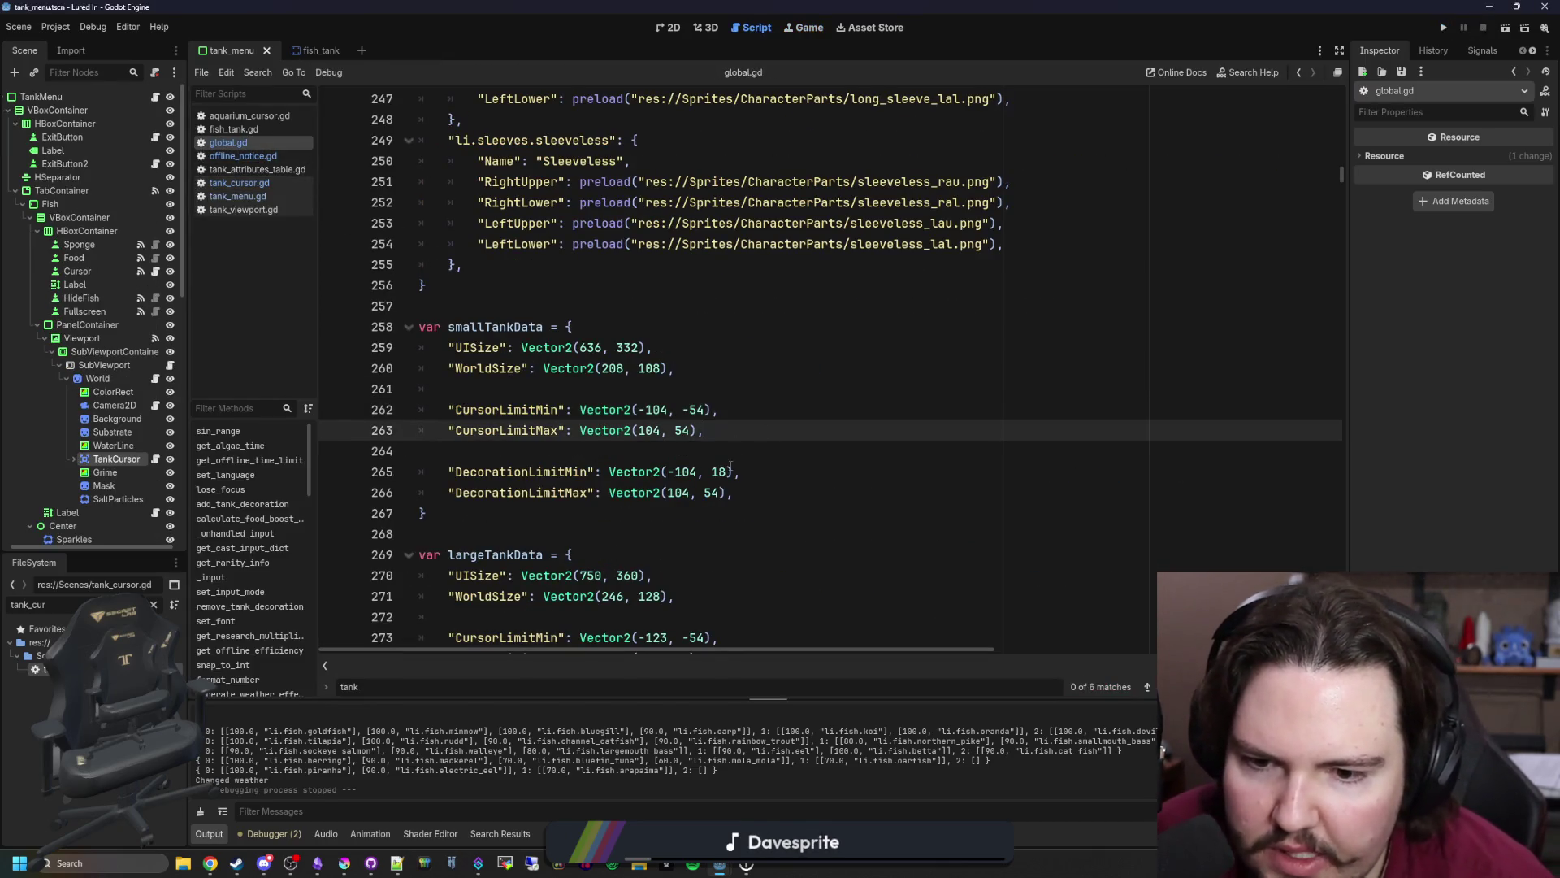
{"action": "left_click", "coordinate": [706, 409]}
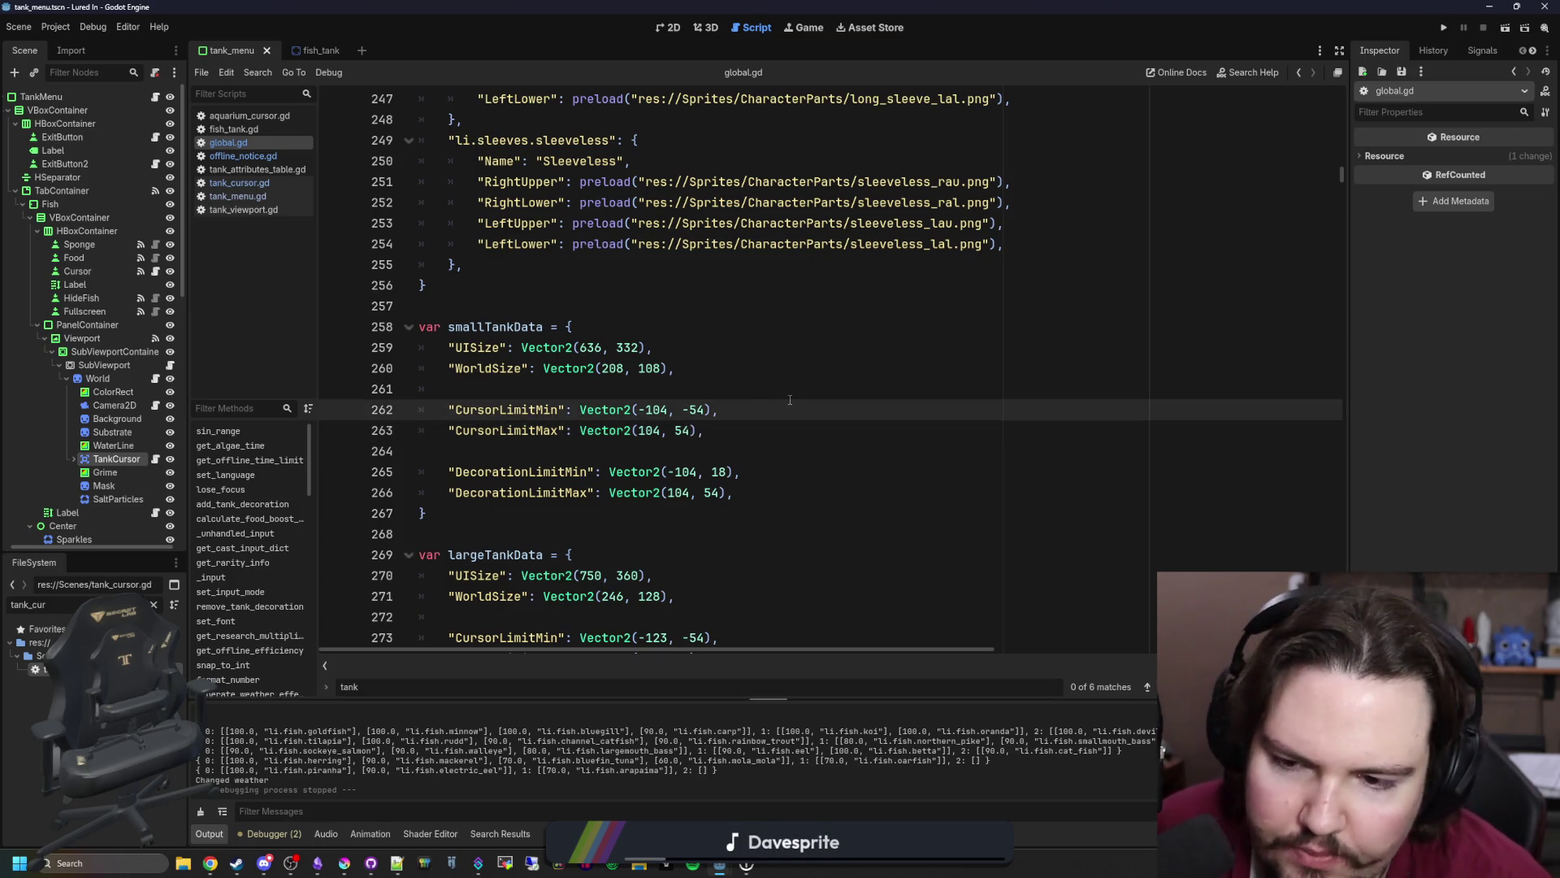
{"action": "left_click", "coordinate": [712, 396]}
{"action": "key", "text": "ctrl+s"}
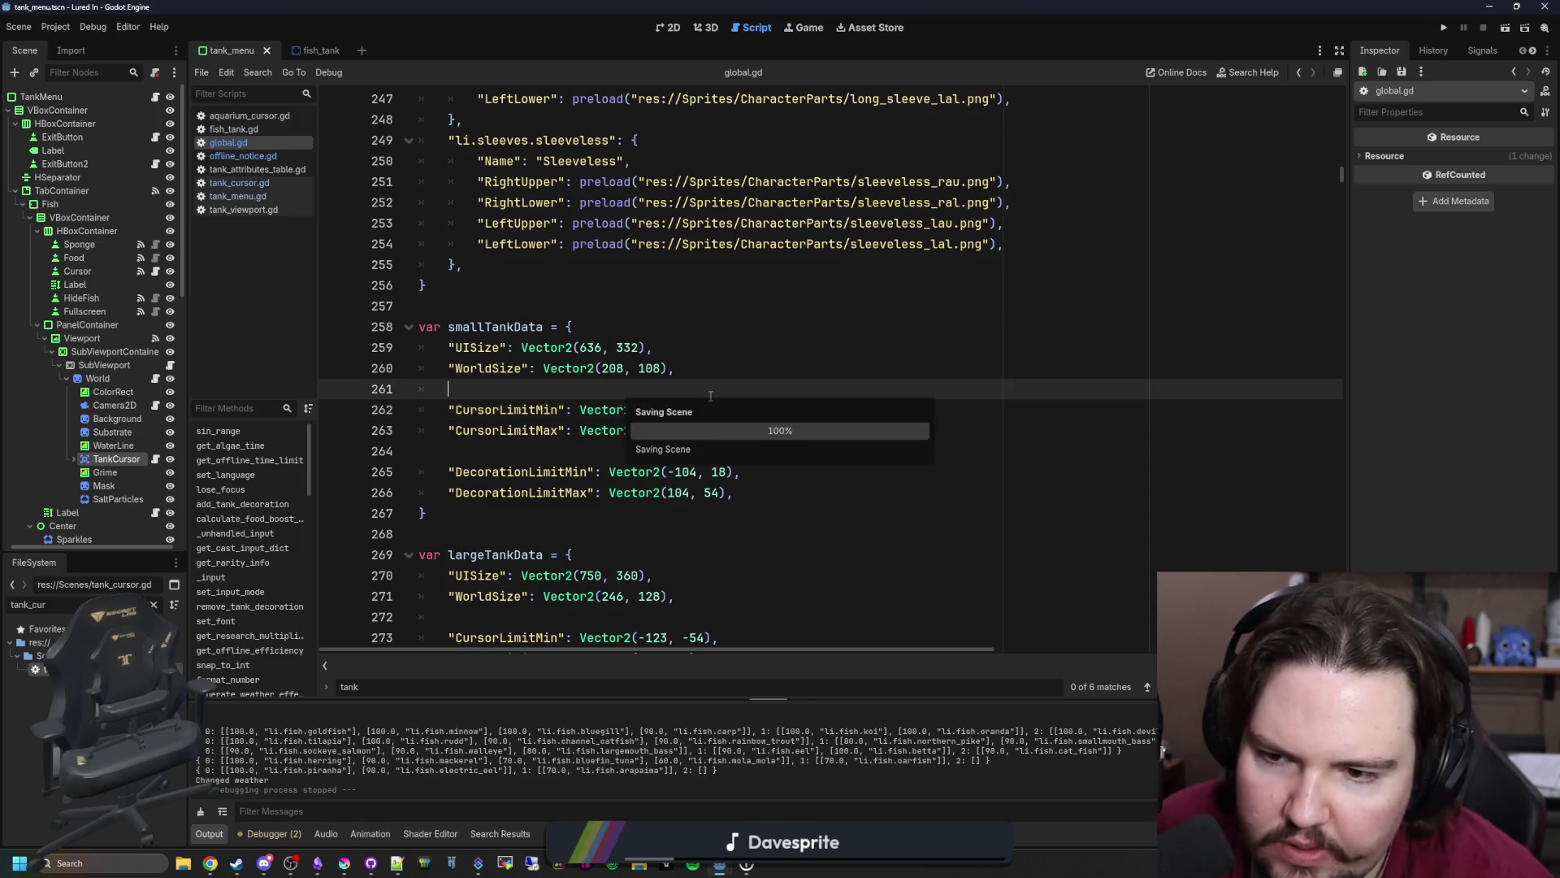
- Review largeTankData's limit values, save, and switch to the 2D editor
{"action": "scroll", "coordinate": [665, 368], "scroll_direction": "down", "scroll_amount": 3}
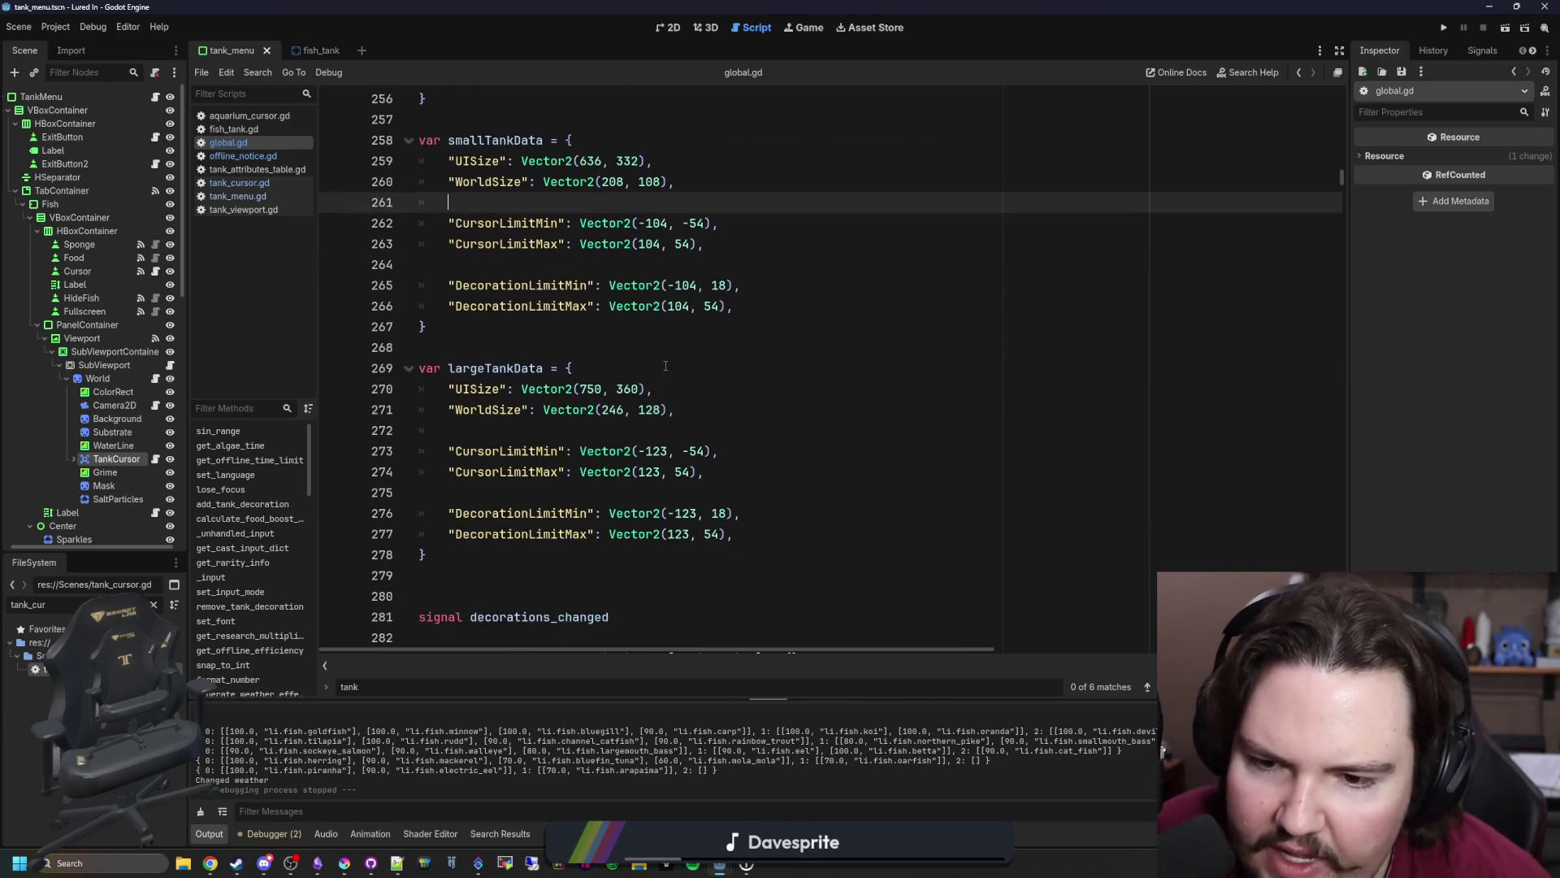
{"action": "left_click", "coordinate": [704, 390]}
{"action": "key", "text": "ctrl+s"}
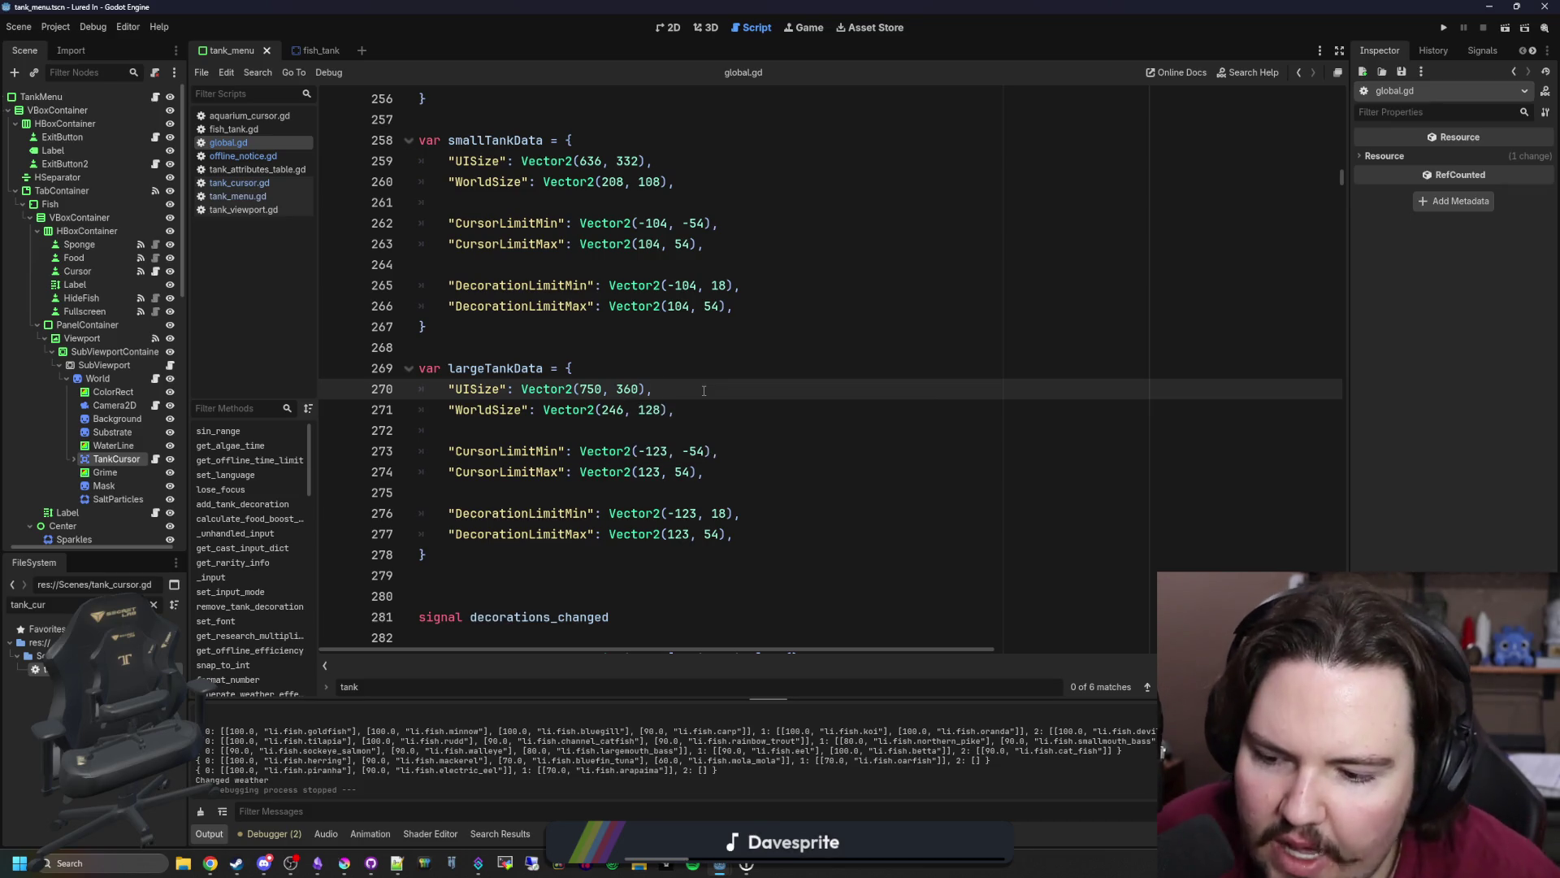
{"action": "left_click", "coordinate": [667, 30]}
- Select the tank_menu SubViewport node and launch a Lured In test run
{"action": "left_click", "coordinate": [104, 364]}
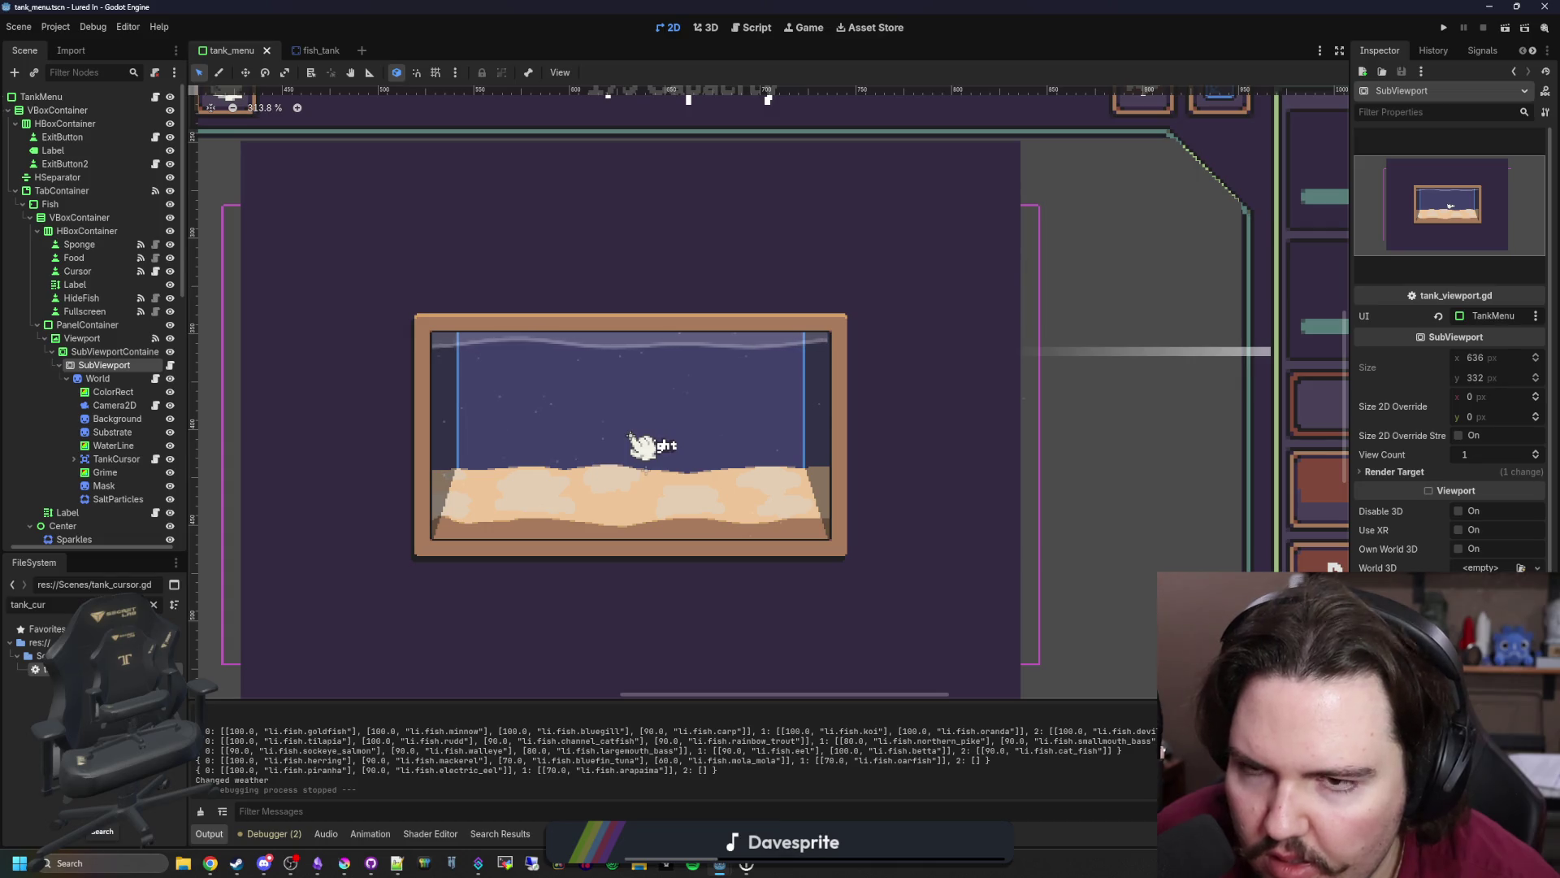
{"action": "left_click", "coordinate": [1443, 30]}
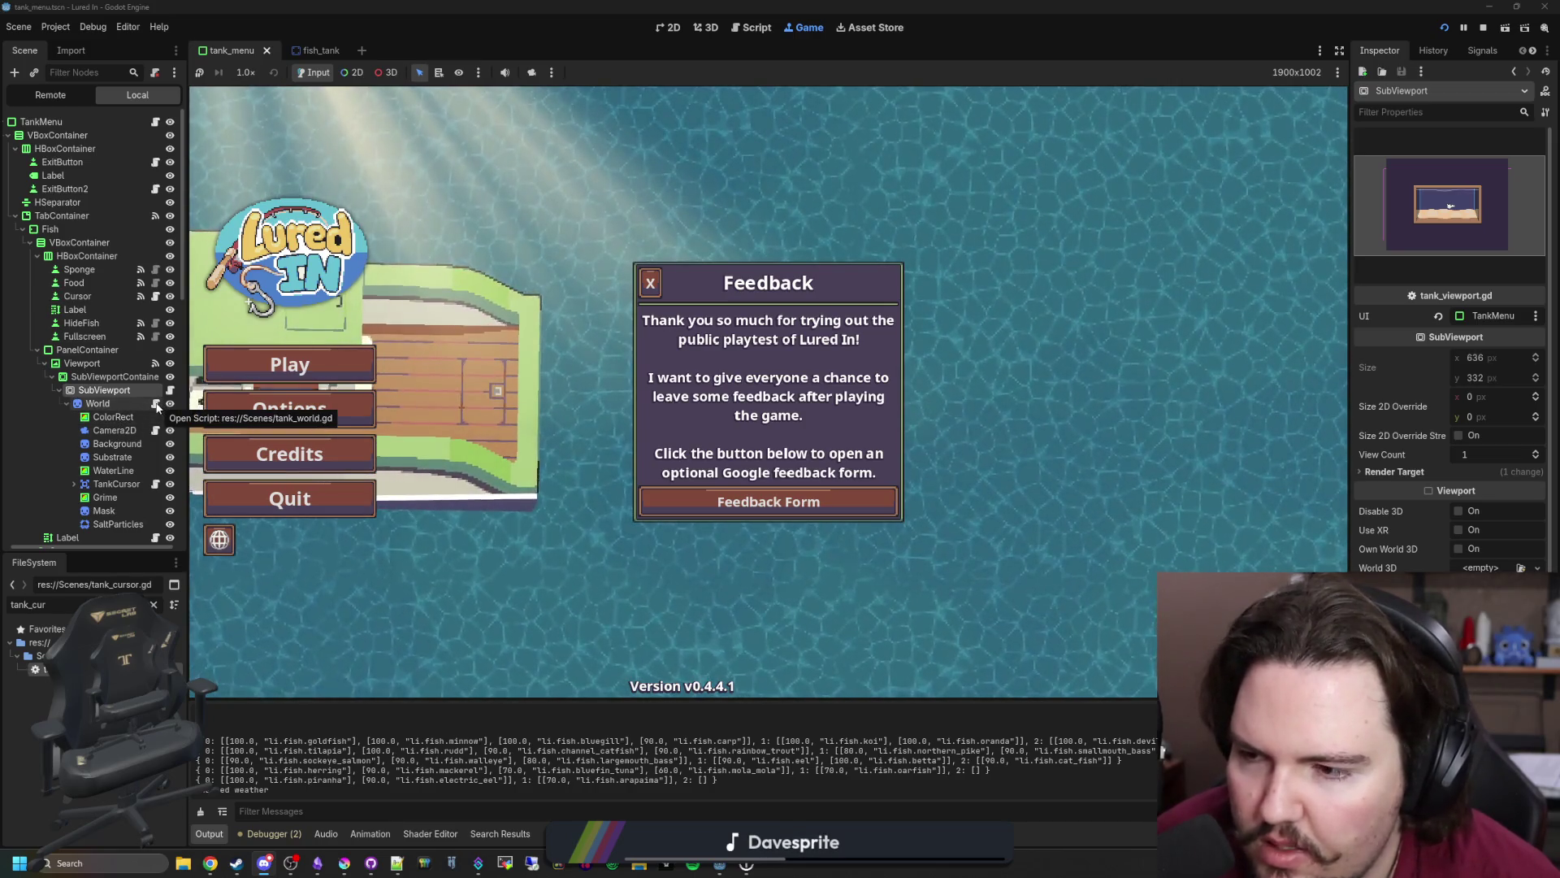
- Dismiss the feedback notice and open Fish Tank 7 in the game
{"action": "left_click", "coordinate": [641, 285]}
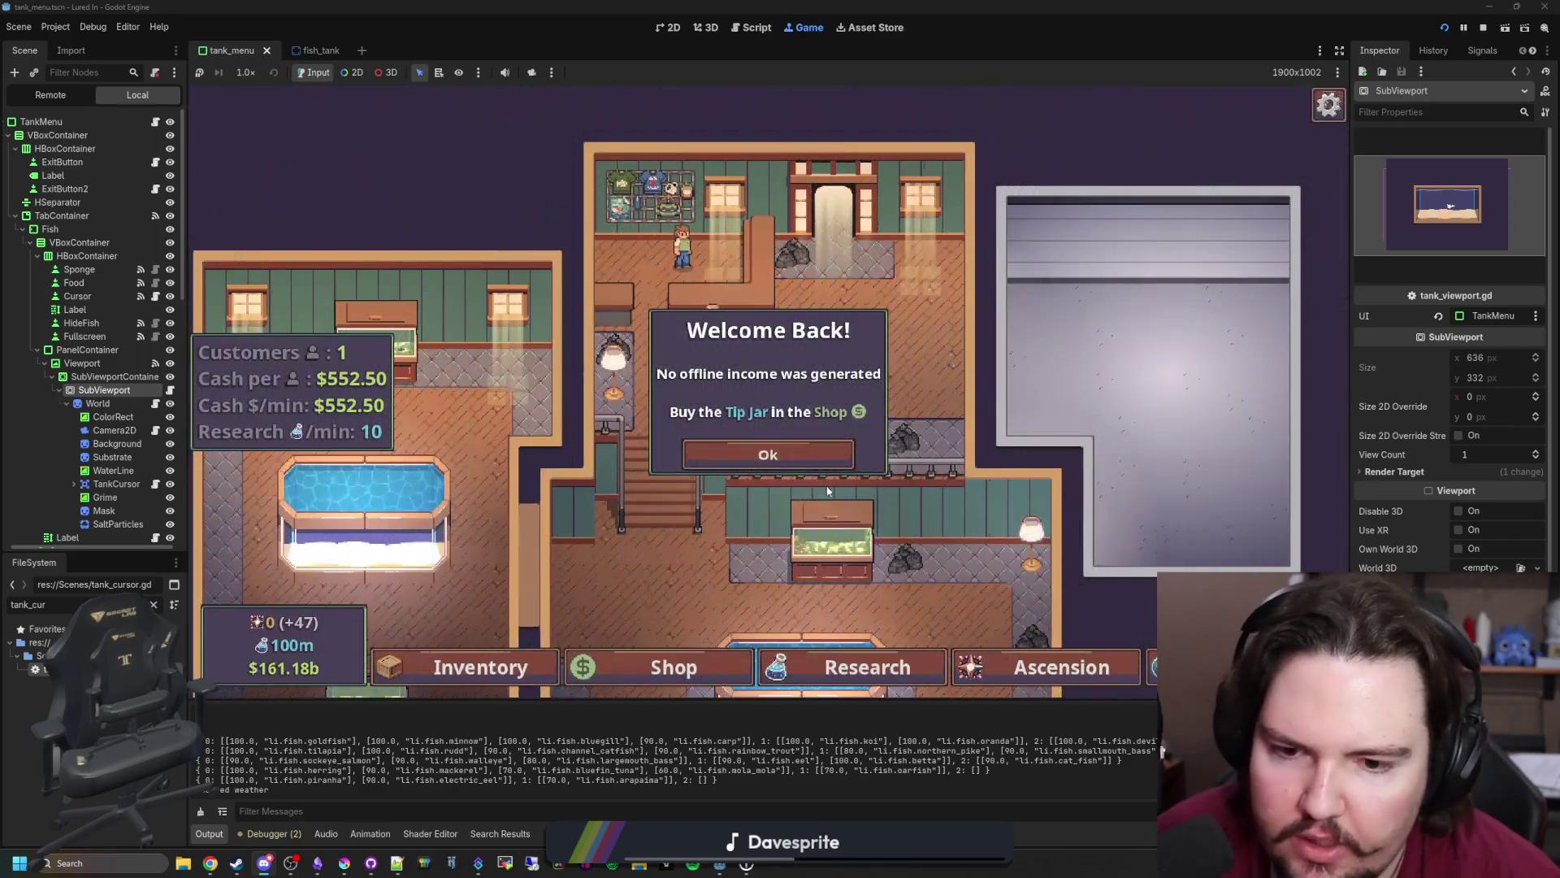
{"action": "left_click", "coordinate": [763, 452]}
{"action": "left_click", "coordinate": [774, 550]}
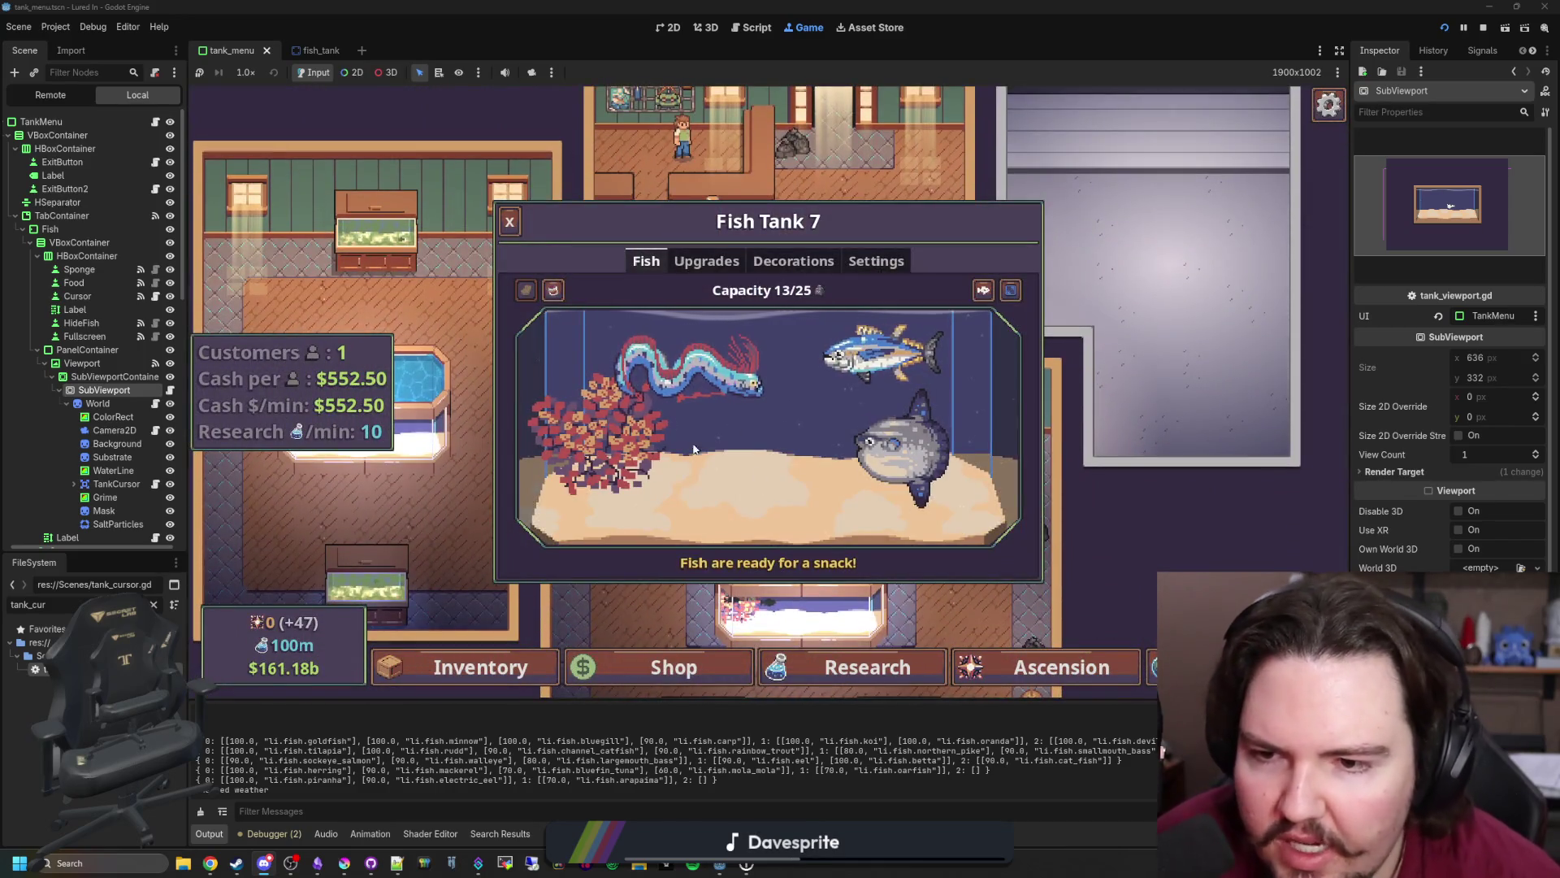
- In the Remote tree, expand FishTank7 > BigTank and inspect ColliderBig, SubViewport and Container
{"action": "left_click", "coordinate": [65, 96]}
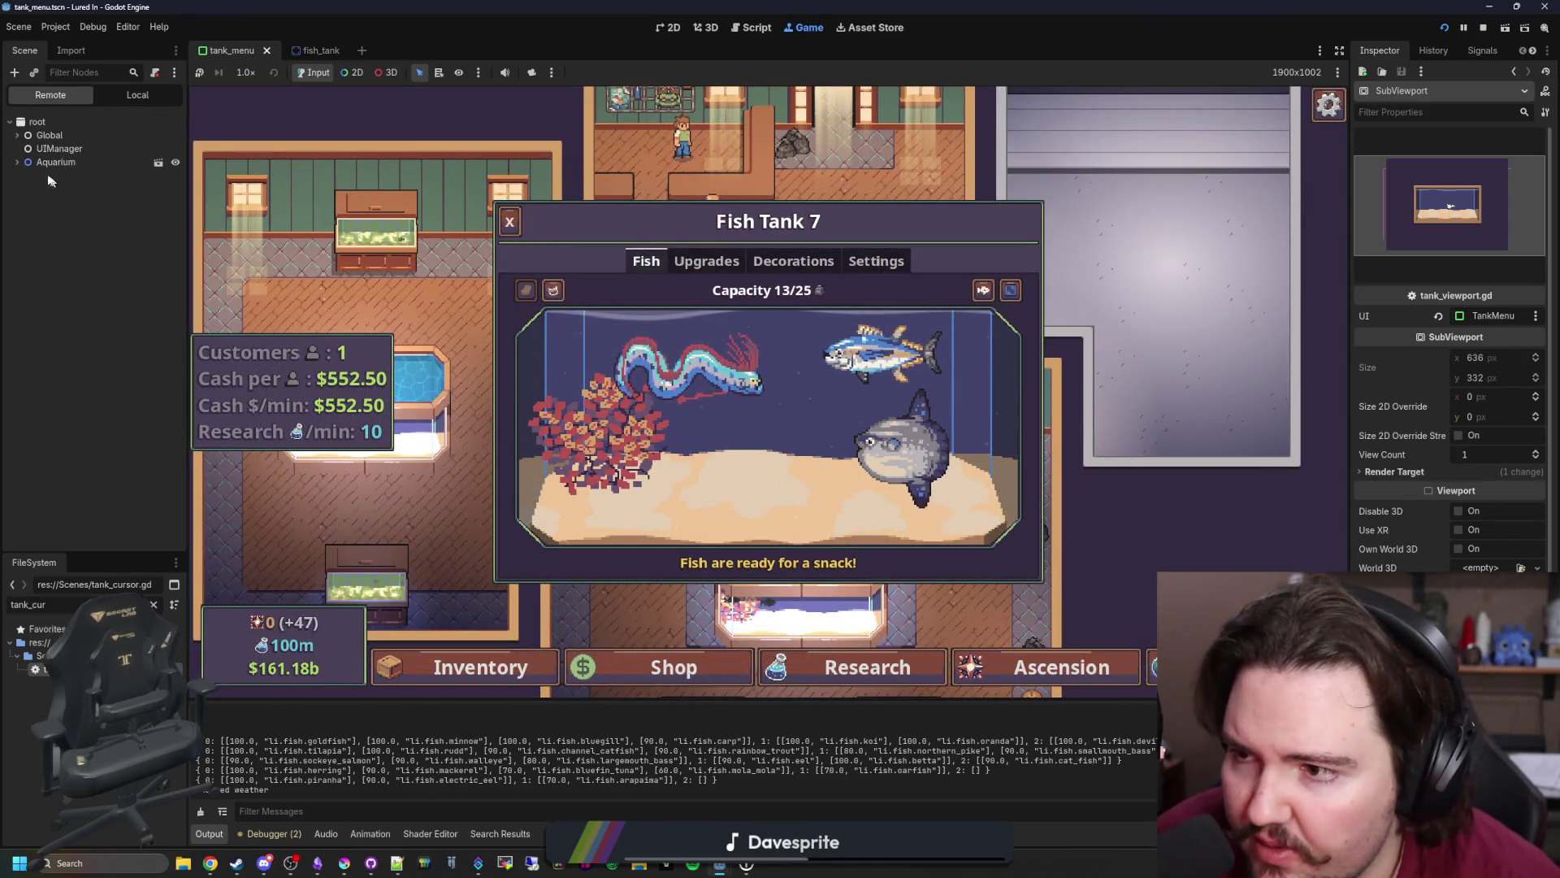
{"action": "scroll", "coordinate": [41, 374], "scroll_direction": "down", "scroll_amount": 5}
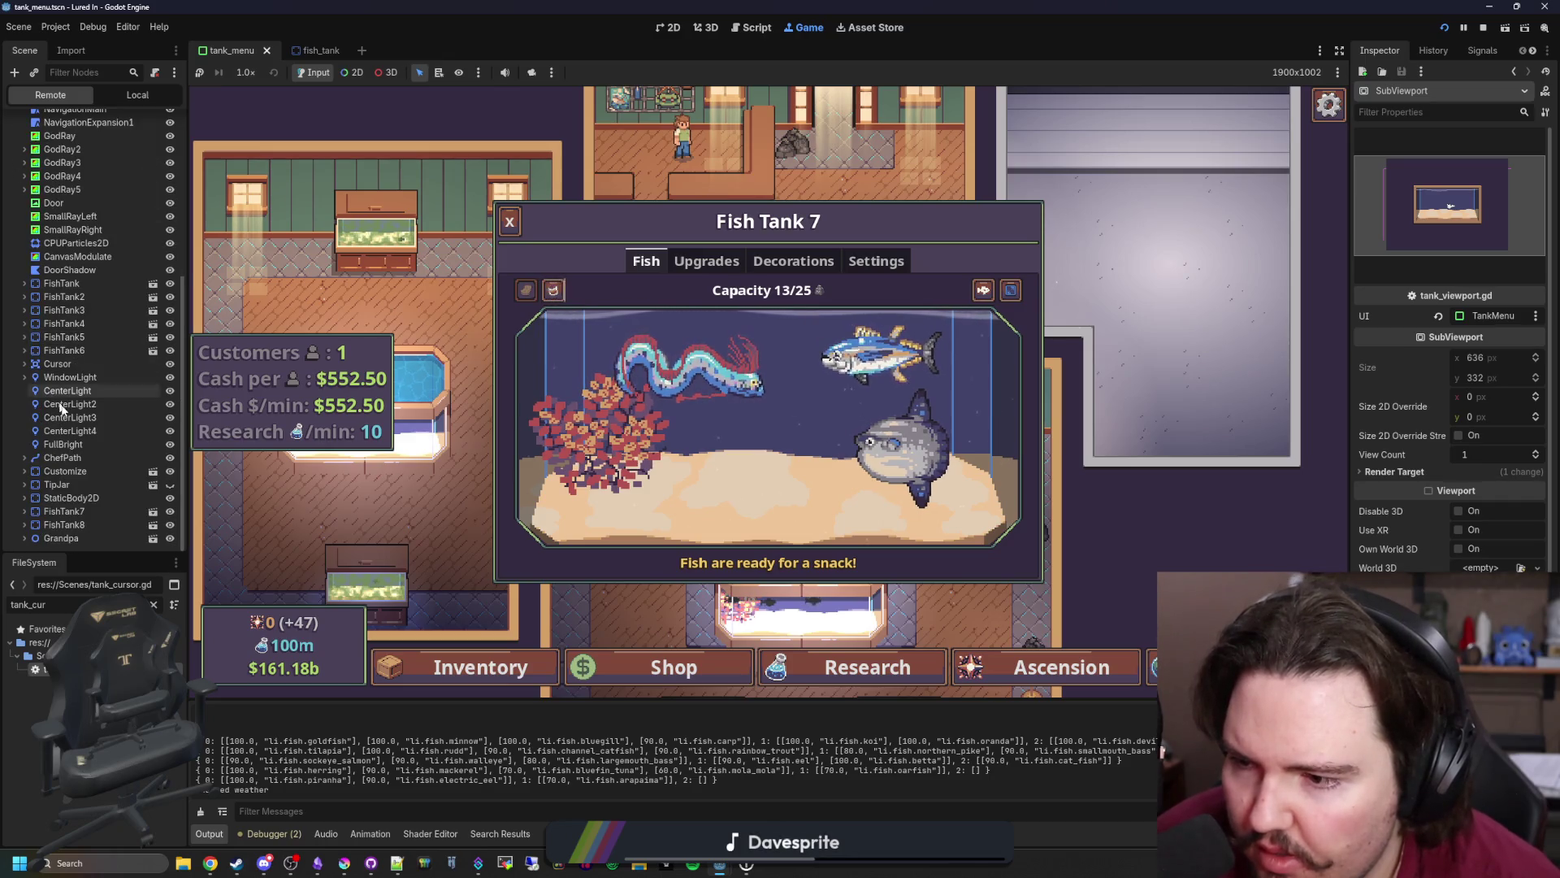
{"action": "left_click", "coordinate": [25, 511]}
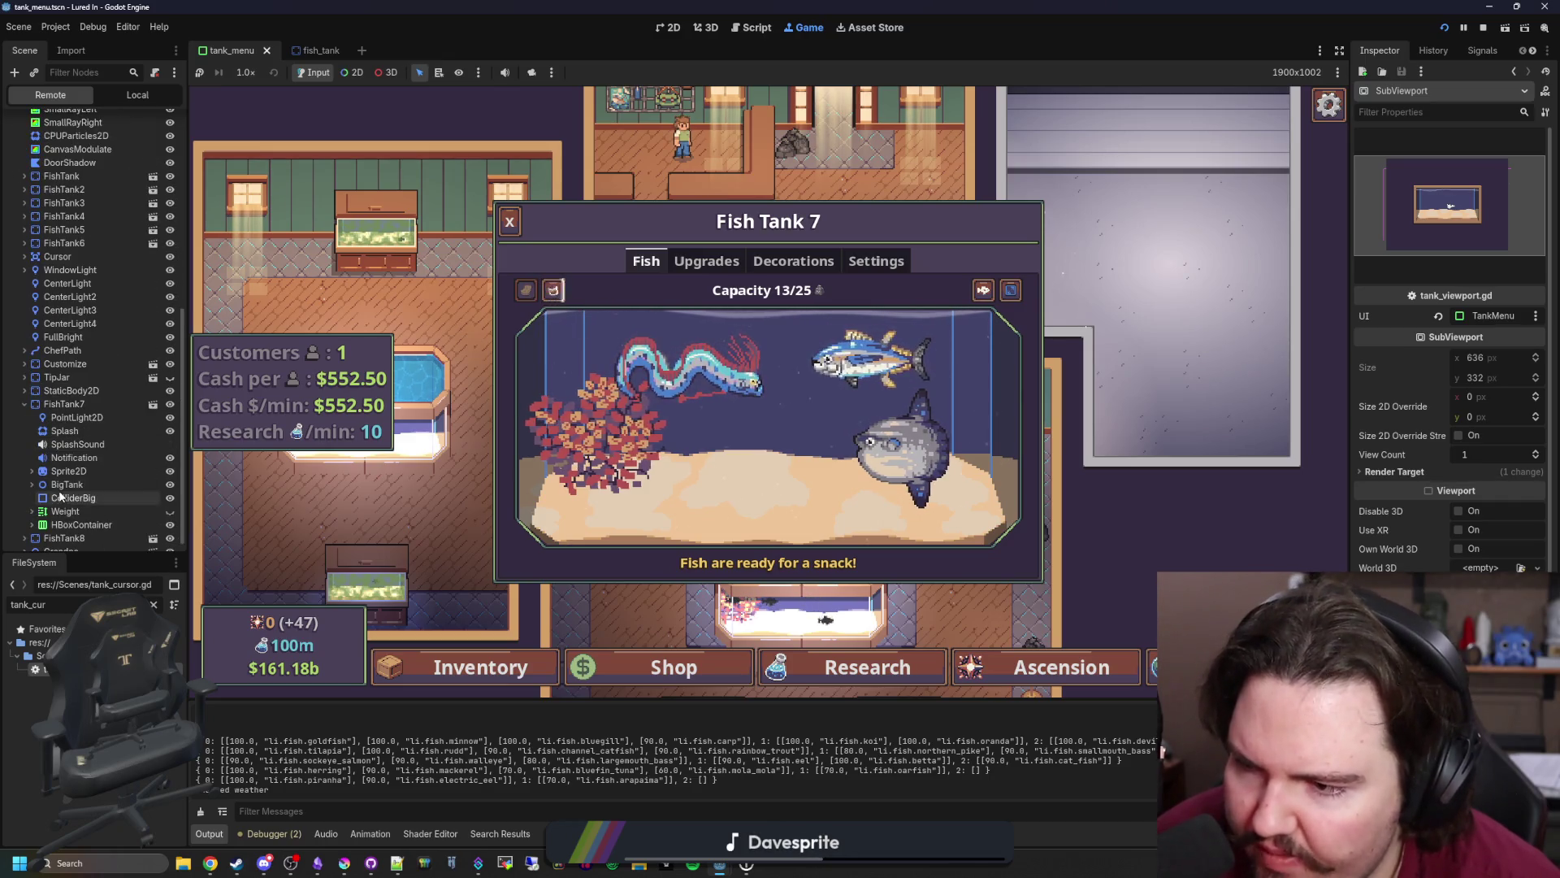
{"action": "scroll", "coordinate": [37, 510], "scroll_direction": "down", "scroll_amount": 3}
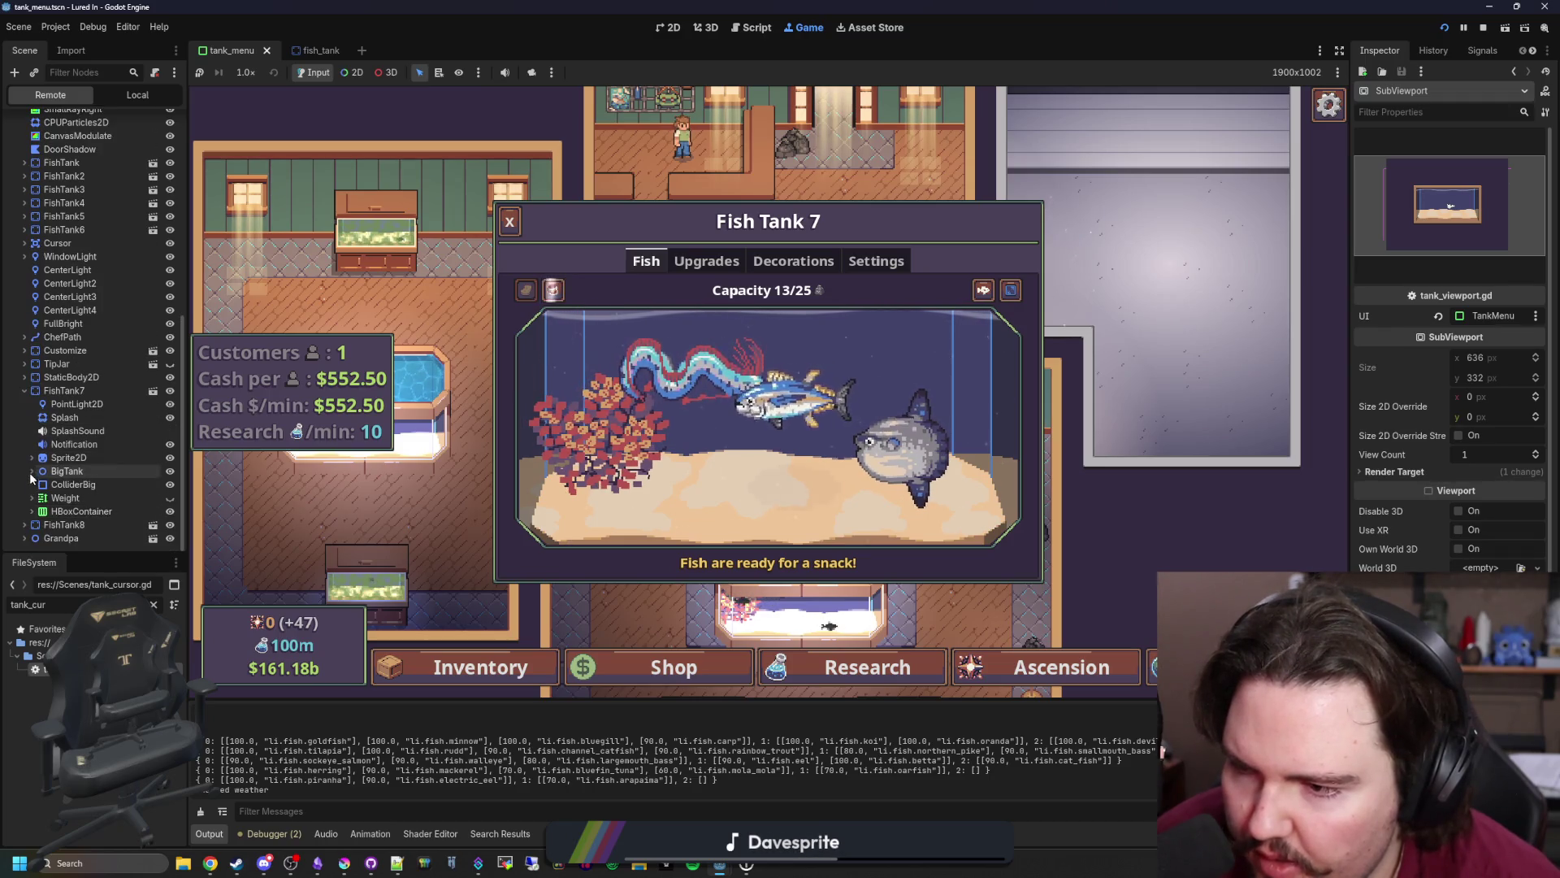
{"action": "left_click", "coordinate": [32, 472]}
{"action": "left_click", "coordinate": [39, 498]}
{"action": "scroll", "coordinate": [49, 488], "scroll_direction": "down", "scroll_amount": 2}
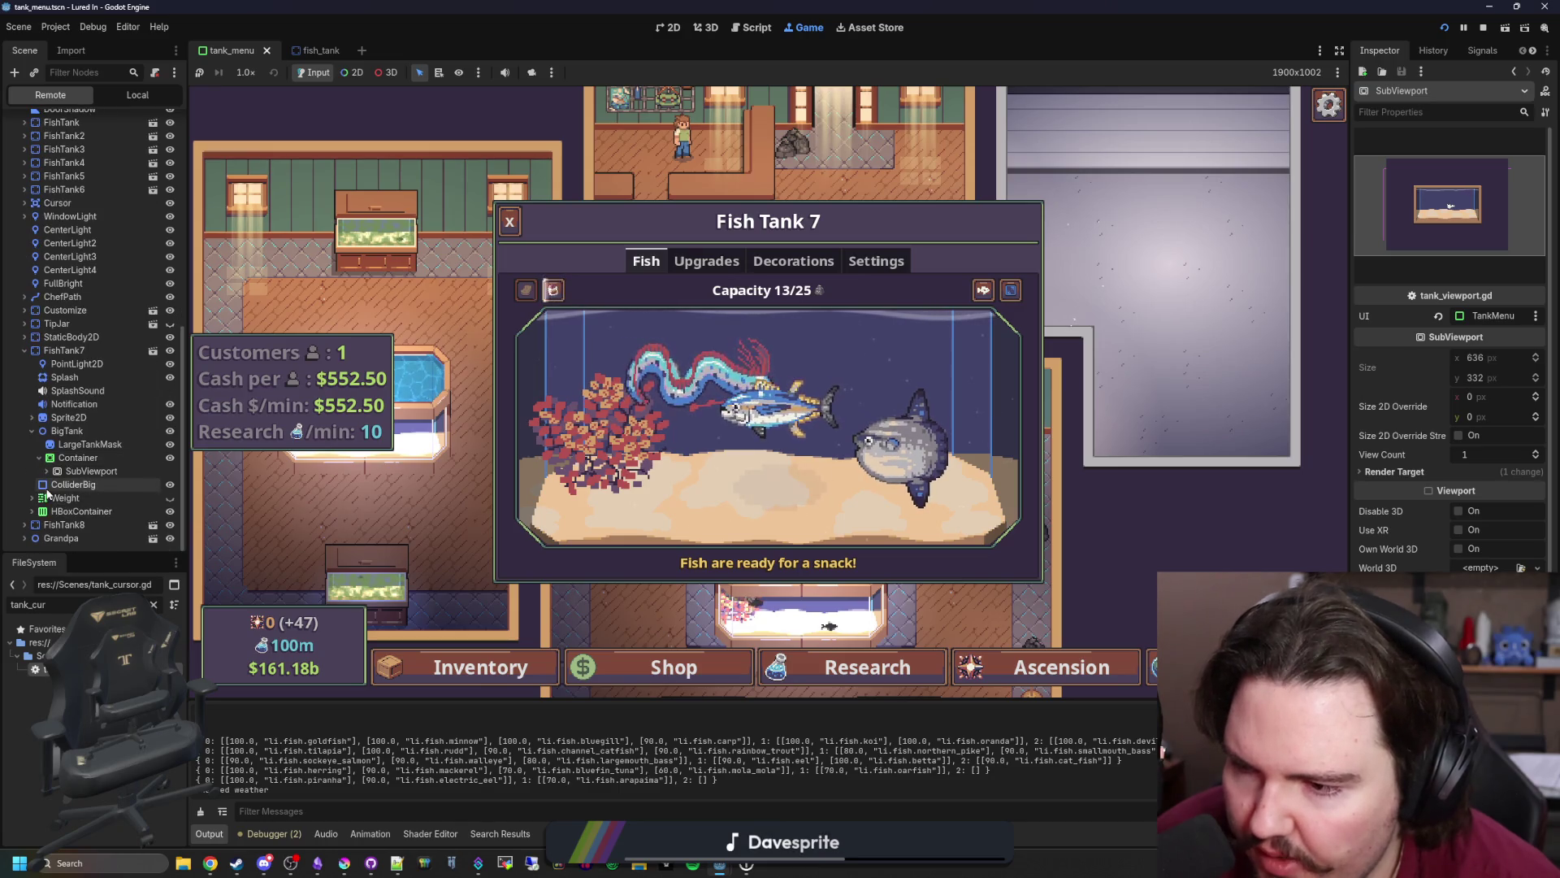
{"action": "left_click", "coordinate": [73, 497]}
{"action": "left_click", "coordinate": [71, 473]}
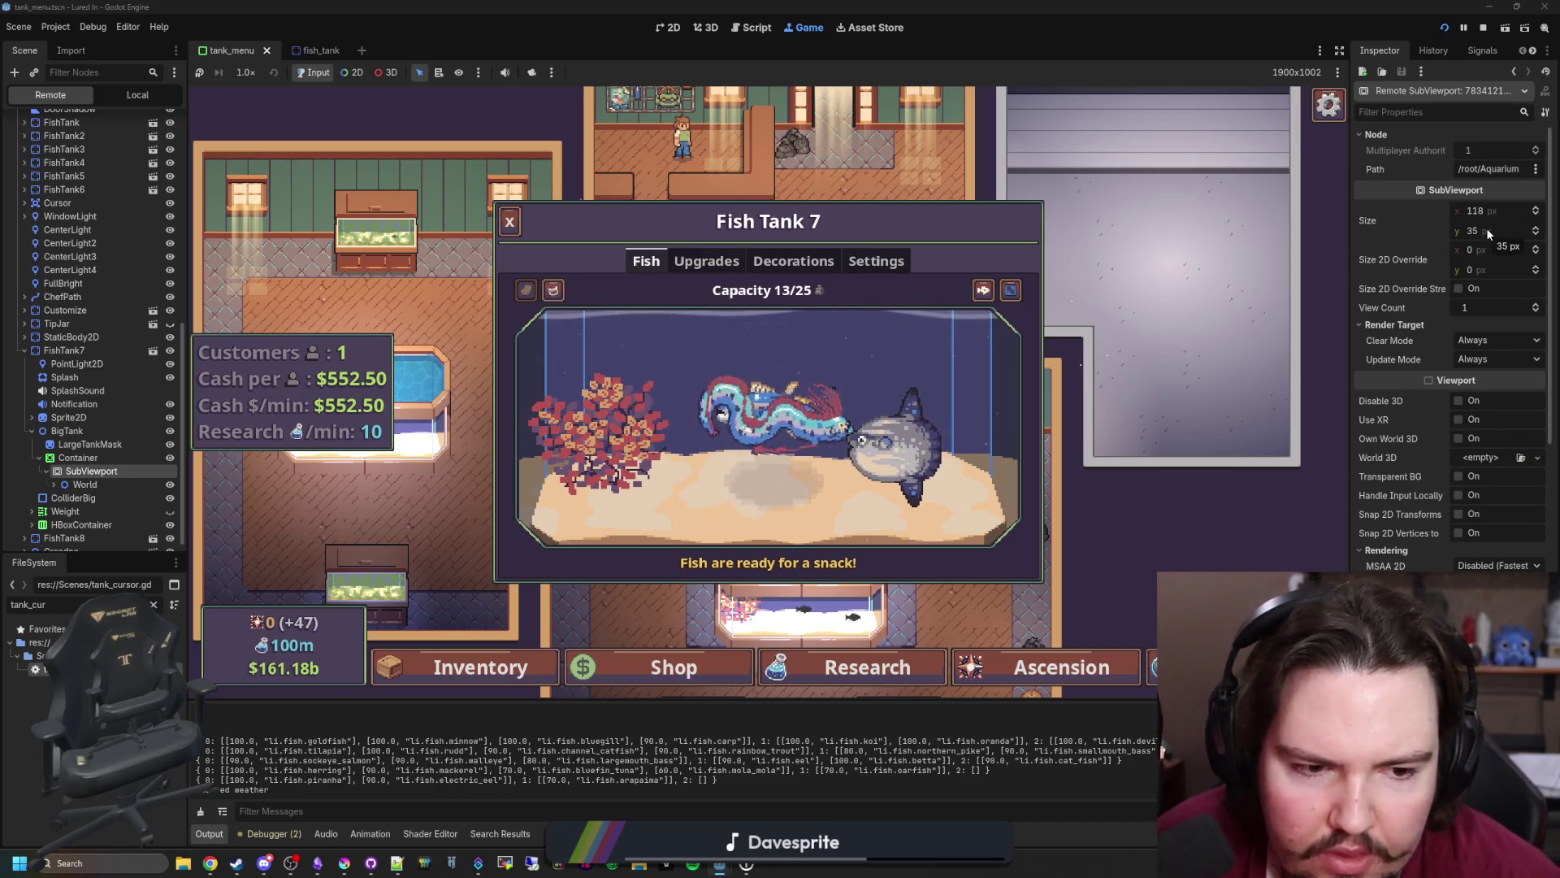
{"action": "left_click", "coordinate": [113, 453]}
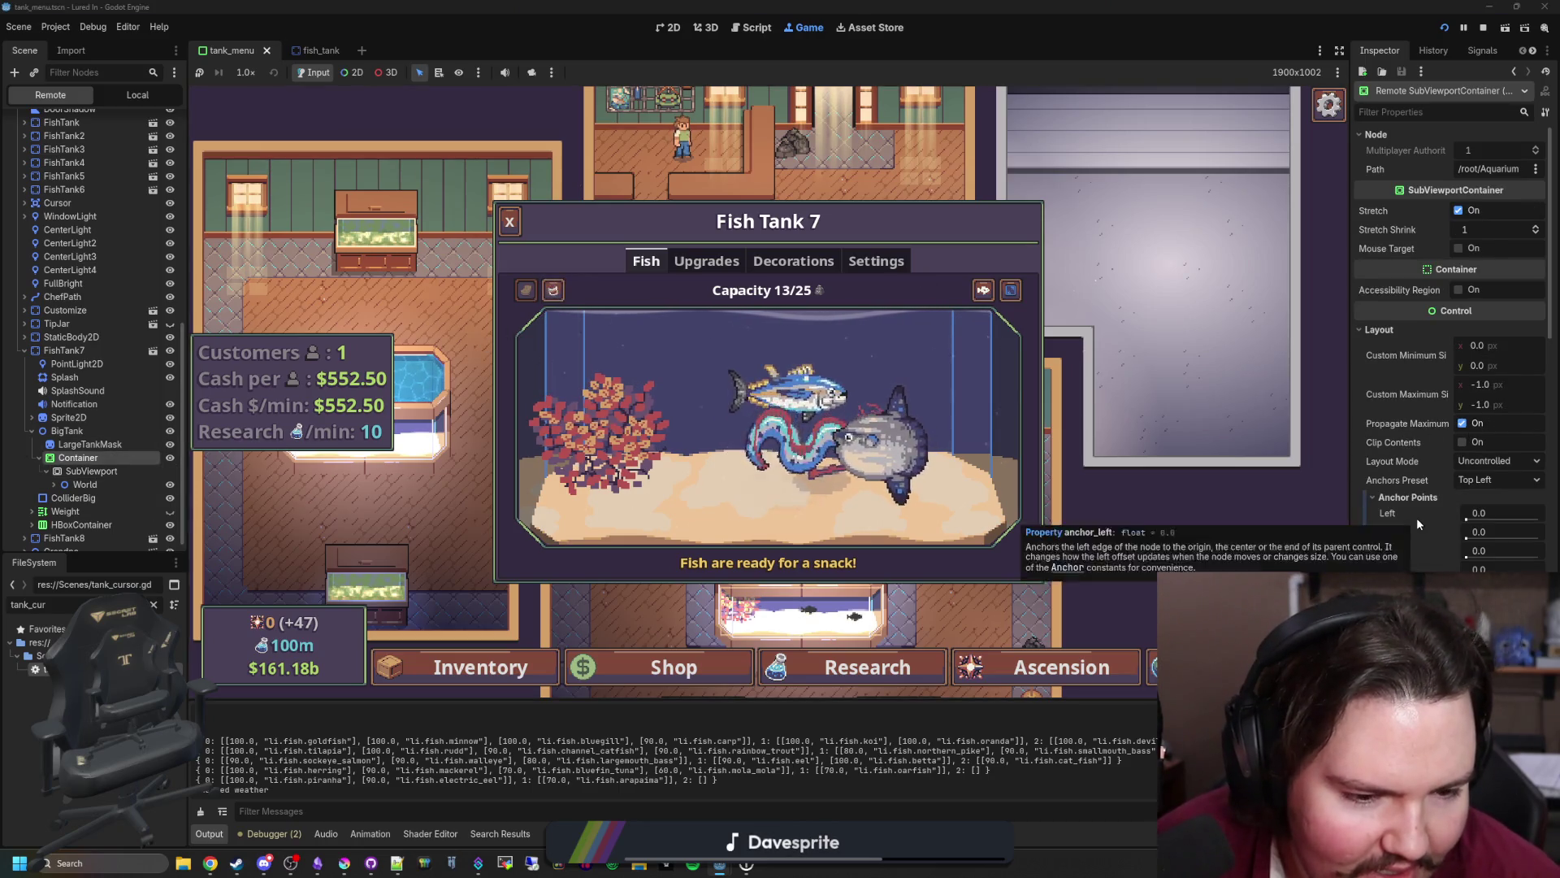
- Collapse BigTank and expand CanvasLayer to reach the game menus
{"action": "scroll", "coordinate": [1492, 423], "scroll_direction": "down", "scroll_amount": 2}
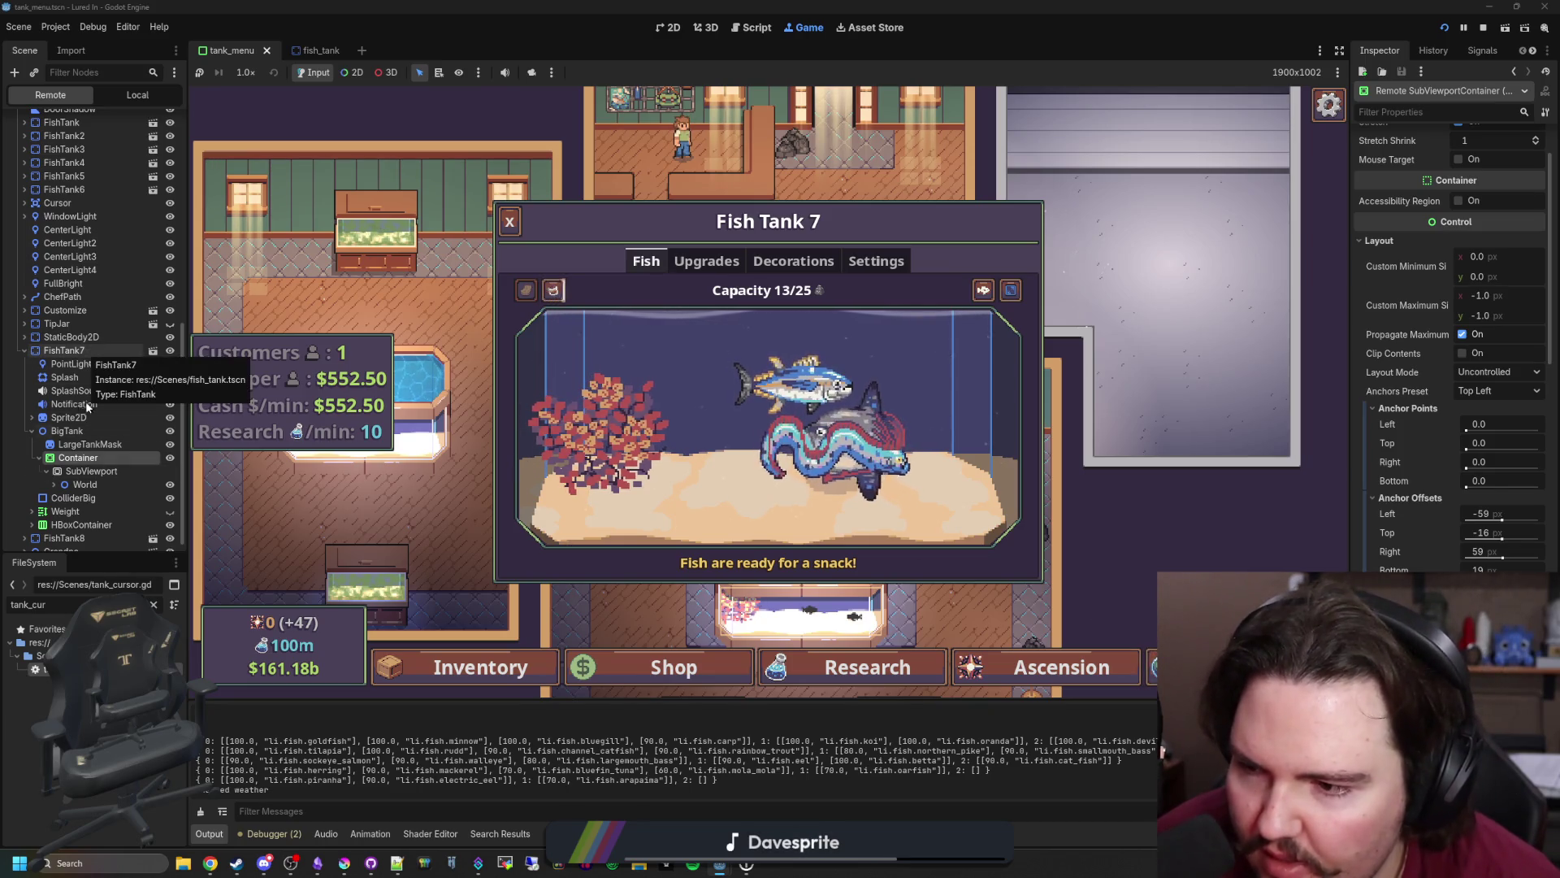
{"action": "left_click", "coordinate": [34, 432]}
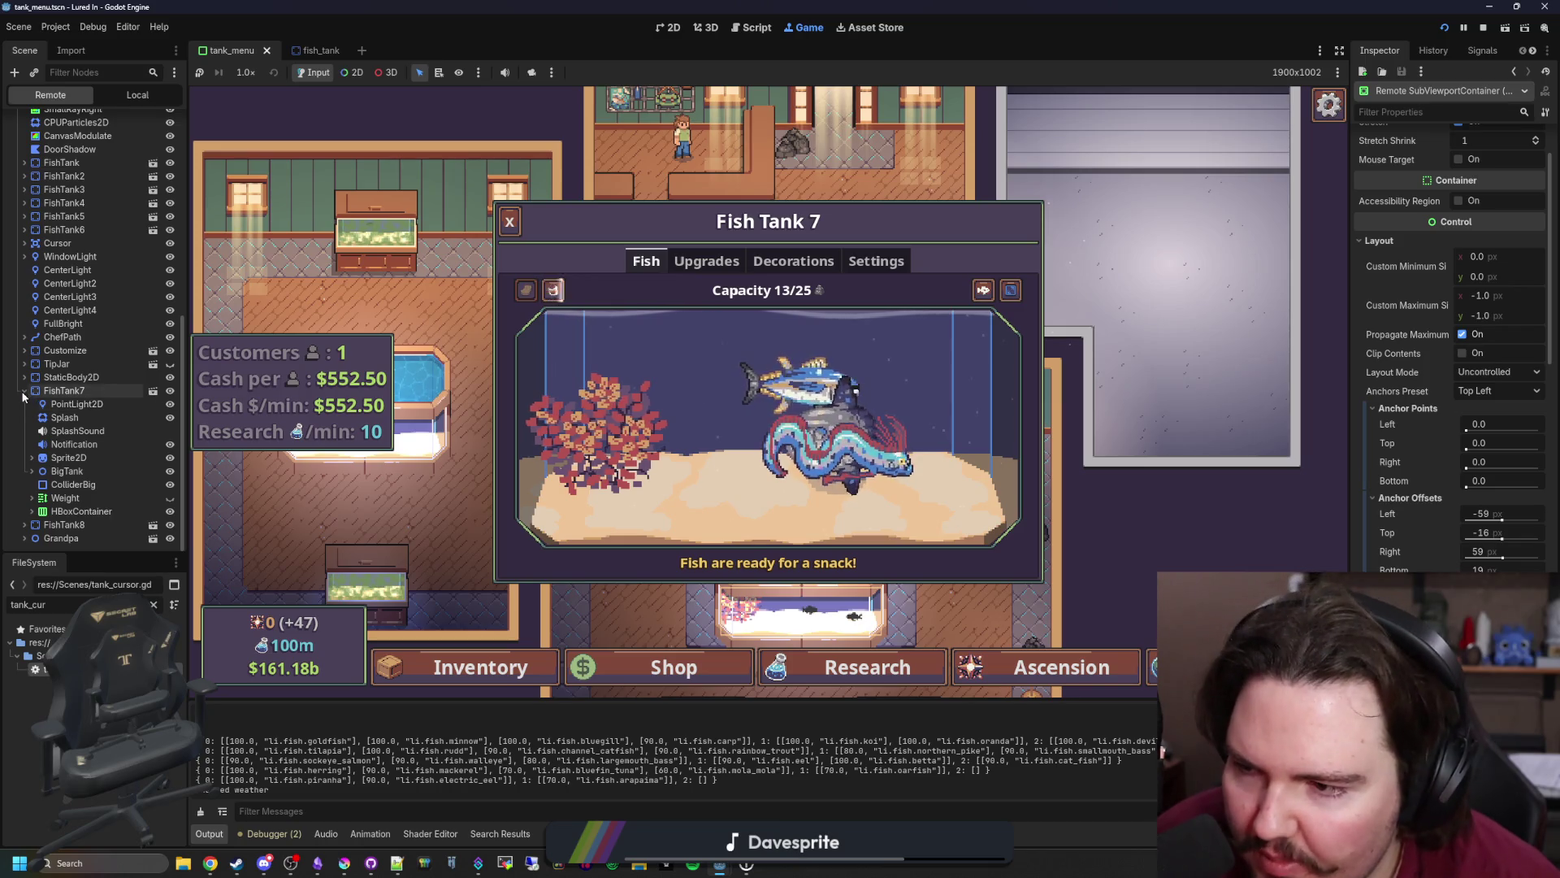
{"action": "scroll", "coordinate": [44, 407], "scroll_direction": "up", "scroll_amount": 10}
{"action": "left_click", "coordinate": [24, 350]}
{"action": "scroll", "coordinate": [45, 390], "scroll_direction": "down", "scroll_amount": 2}
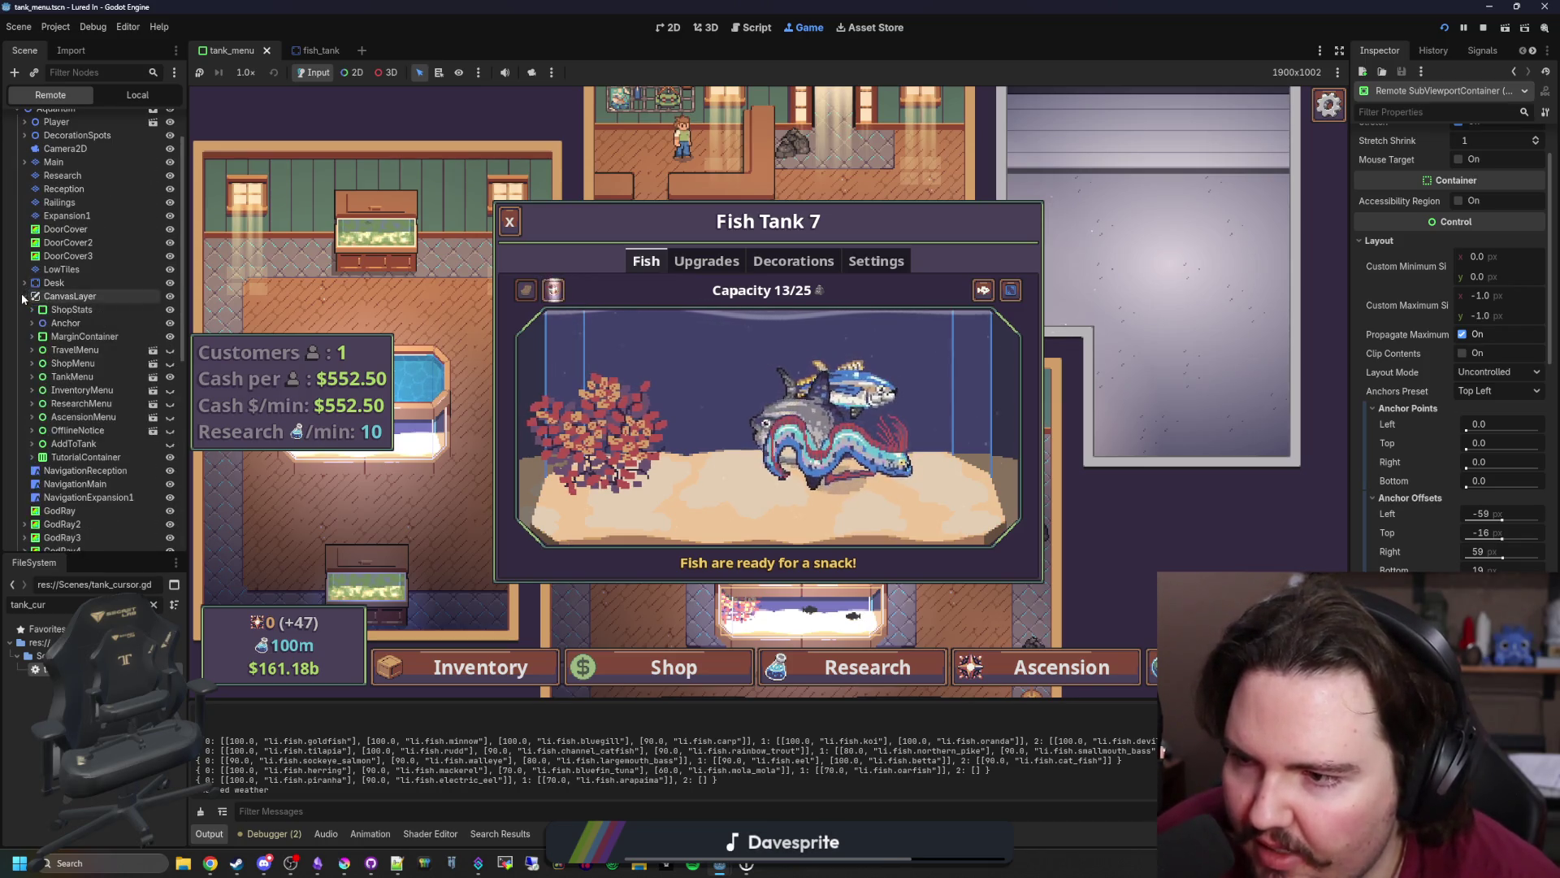
- Expand TankMenu down to the Fish tab's SubViewport and inspect its 750×360 size
{"action": "left_click", "coordinate": [32, 376]}
{"action": "left_click", "coordinate": [39, 390]}
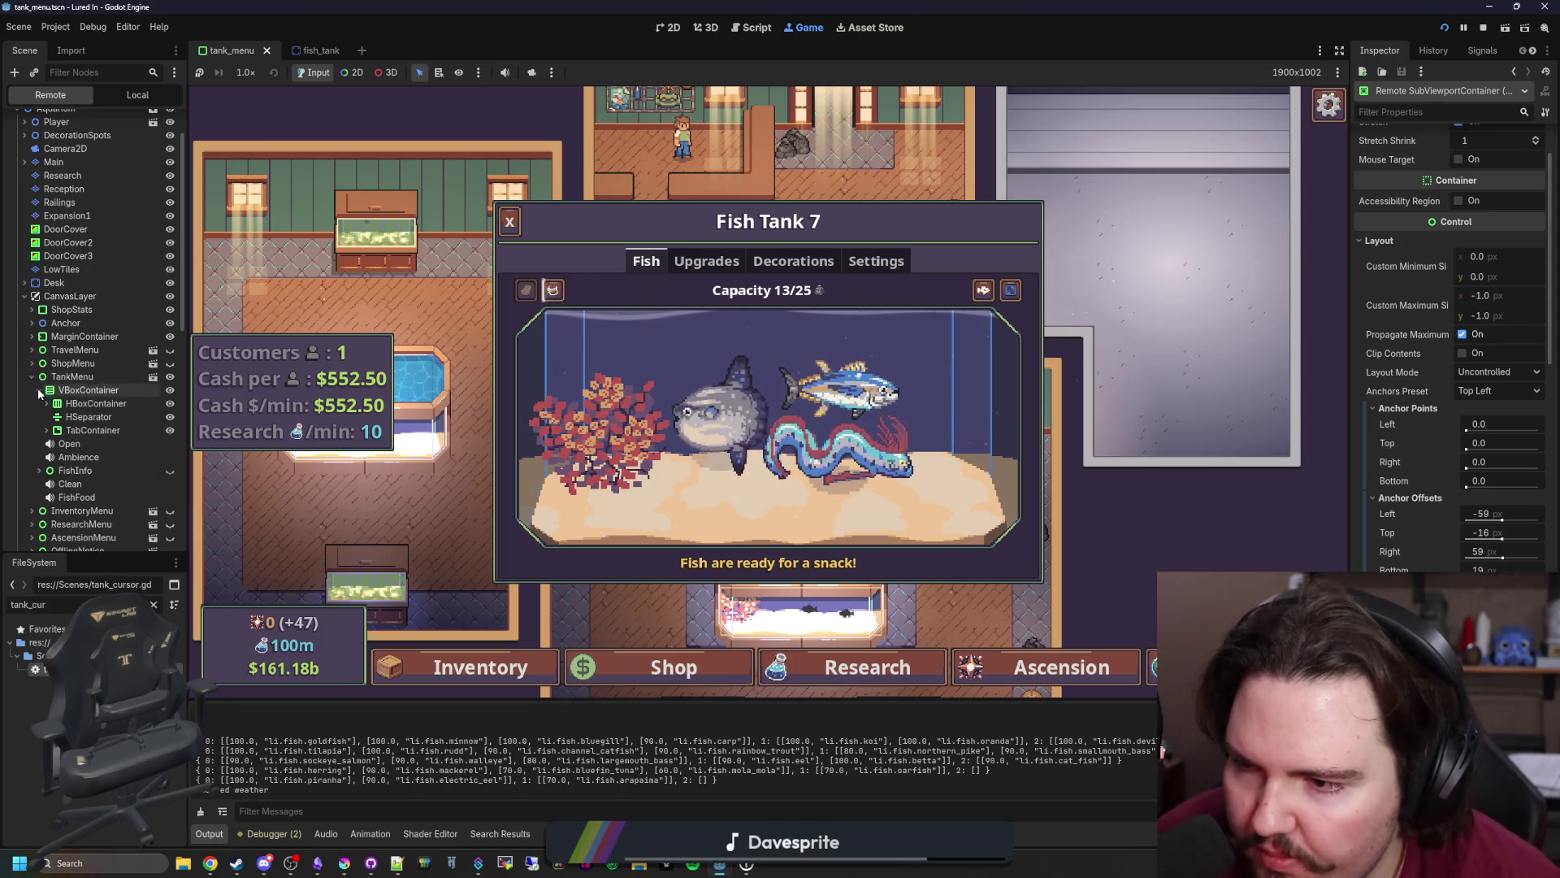
{"action": "left_click", "coordinate": [46, 403]}
{"action": "left_click", "coordinate": [47, 470]}
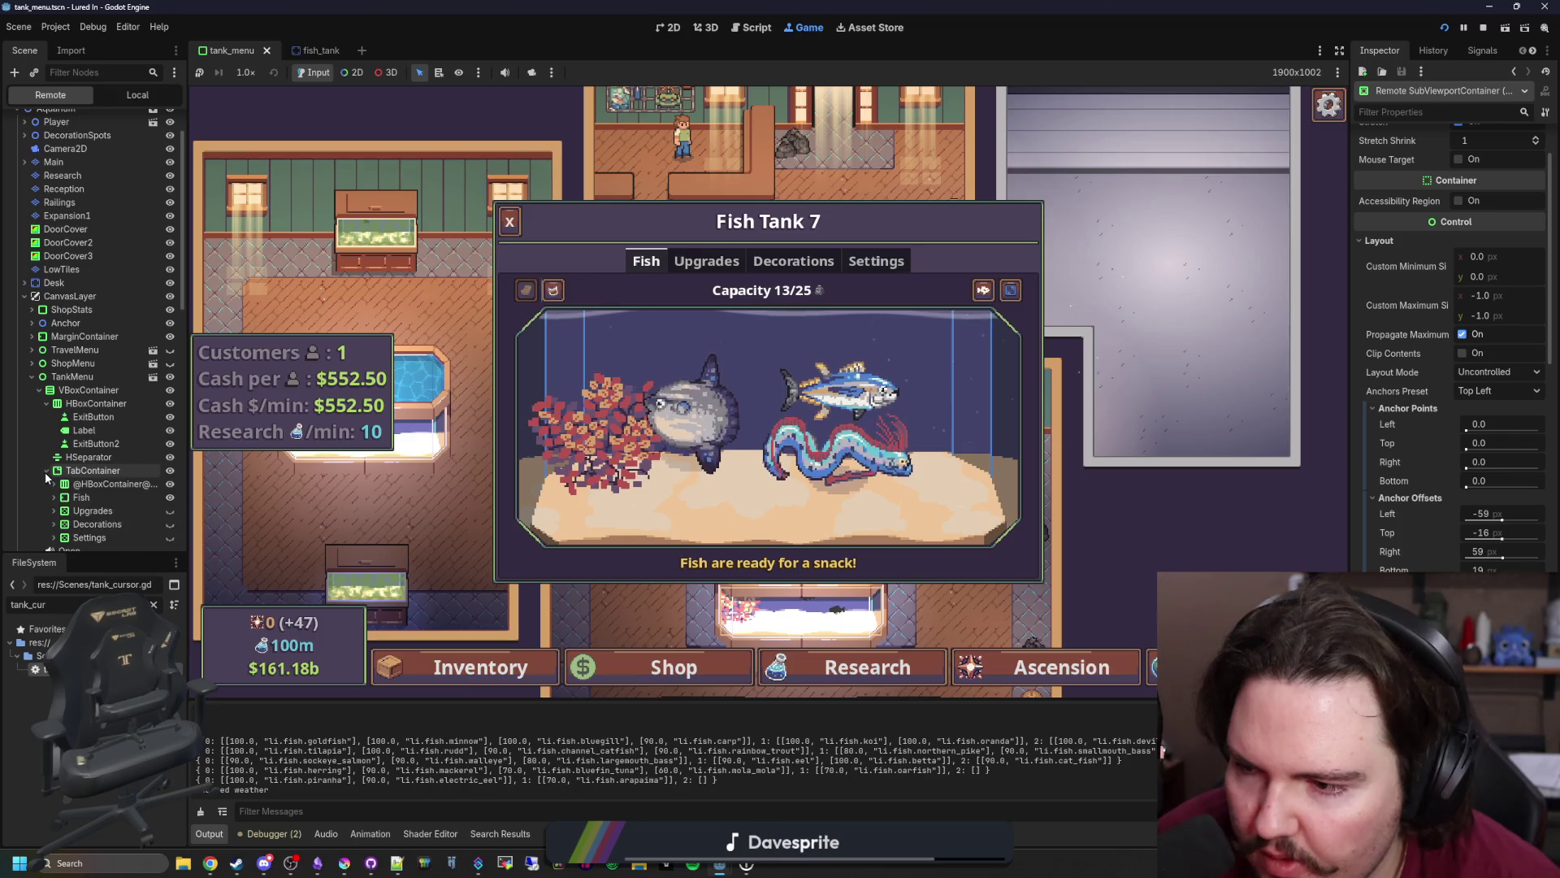
{"action": "left_click", "coordinate": [54, 497]}
{"action": "scroll", "coordinate": [57, 500], "scroll_direction": "down", "scroll_amount": 2}
{"action": "left_click", "coordinate": [61, 456]}
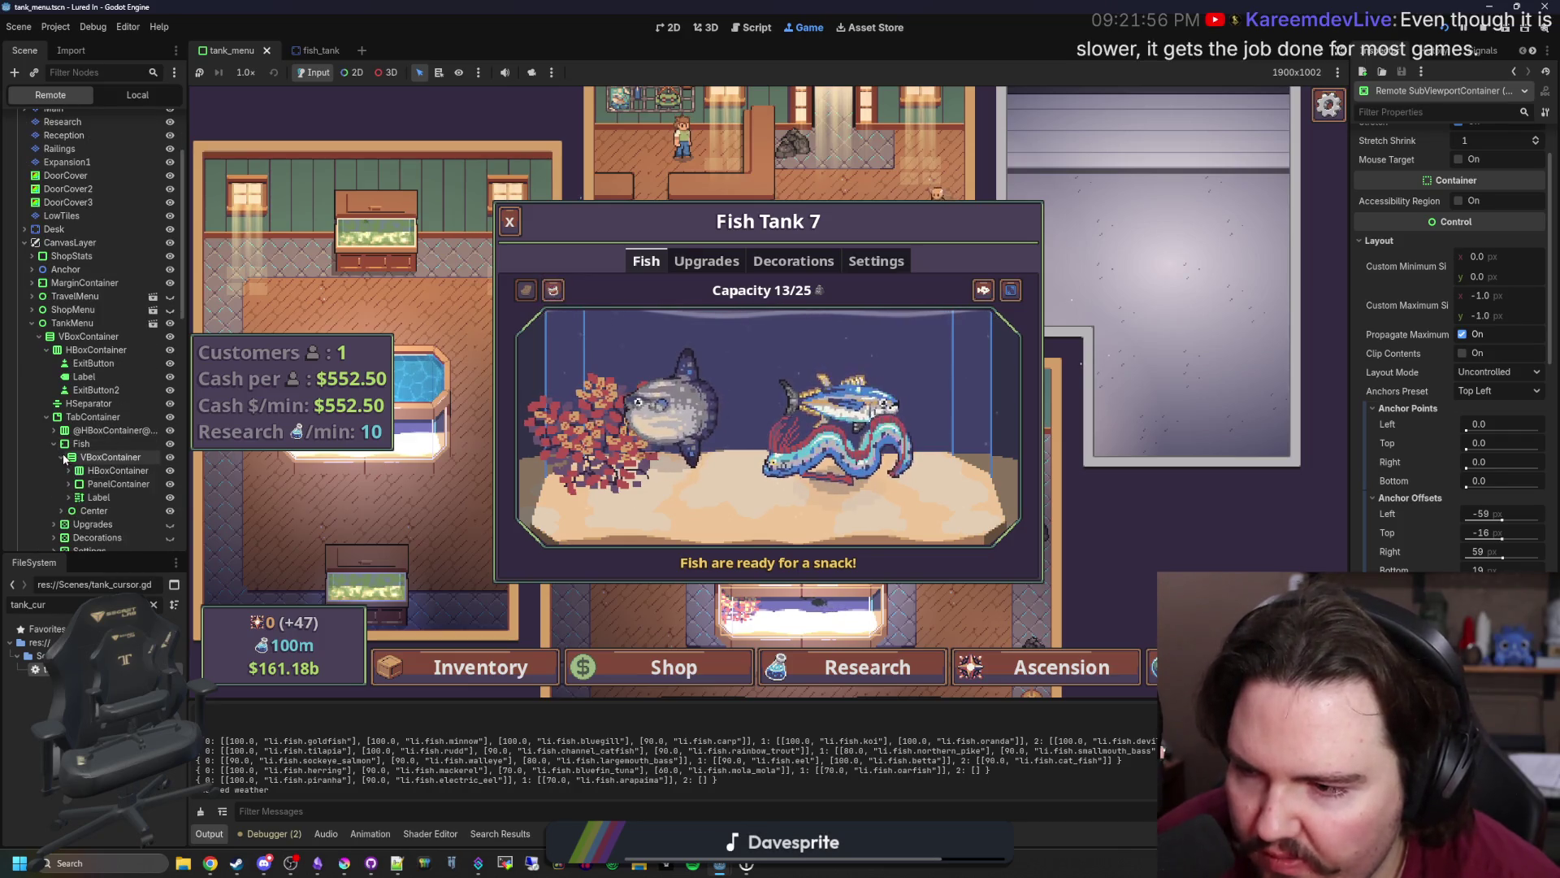
{"action": "left_click", "coordinate": [68, 483]}
{"action": "left_click", "coordinate": [76, 497]}
{"action": "left_click", "coordinate": [83, 510]}
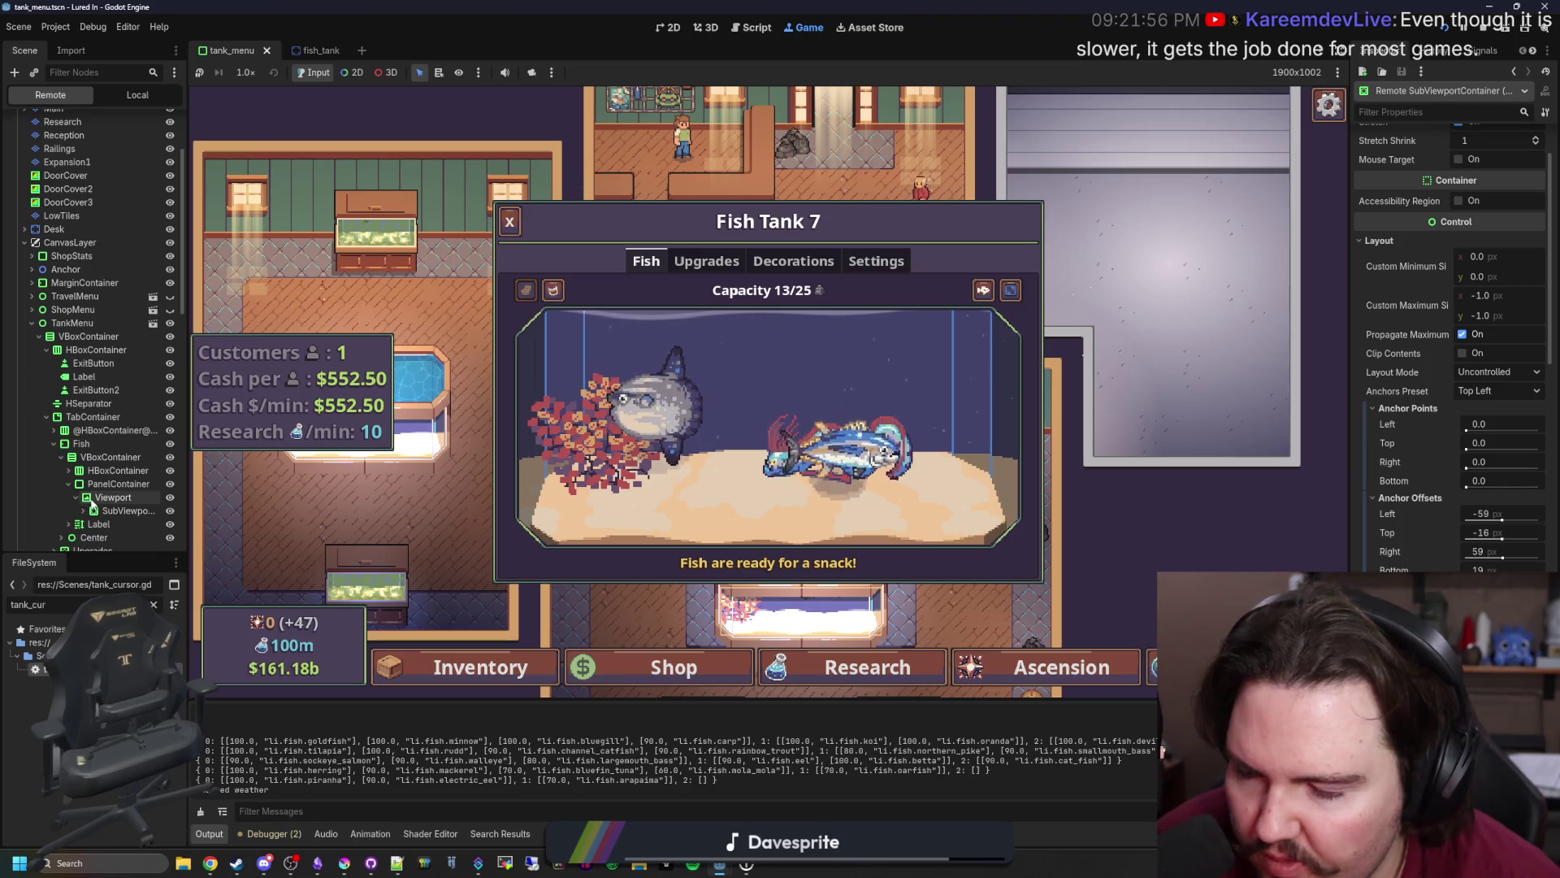
{"action": "left_click", "coordinate": [112, 524]}
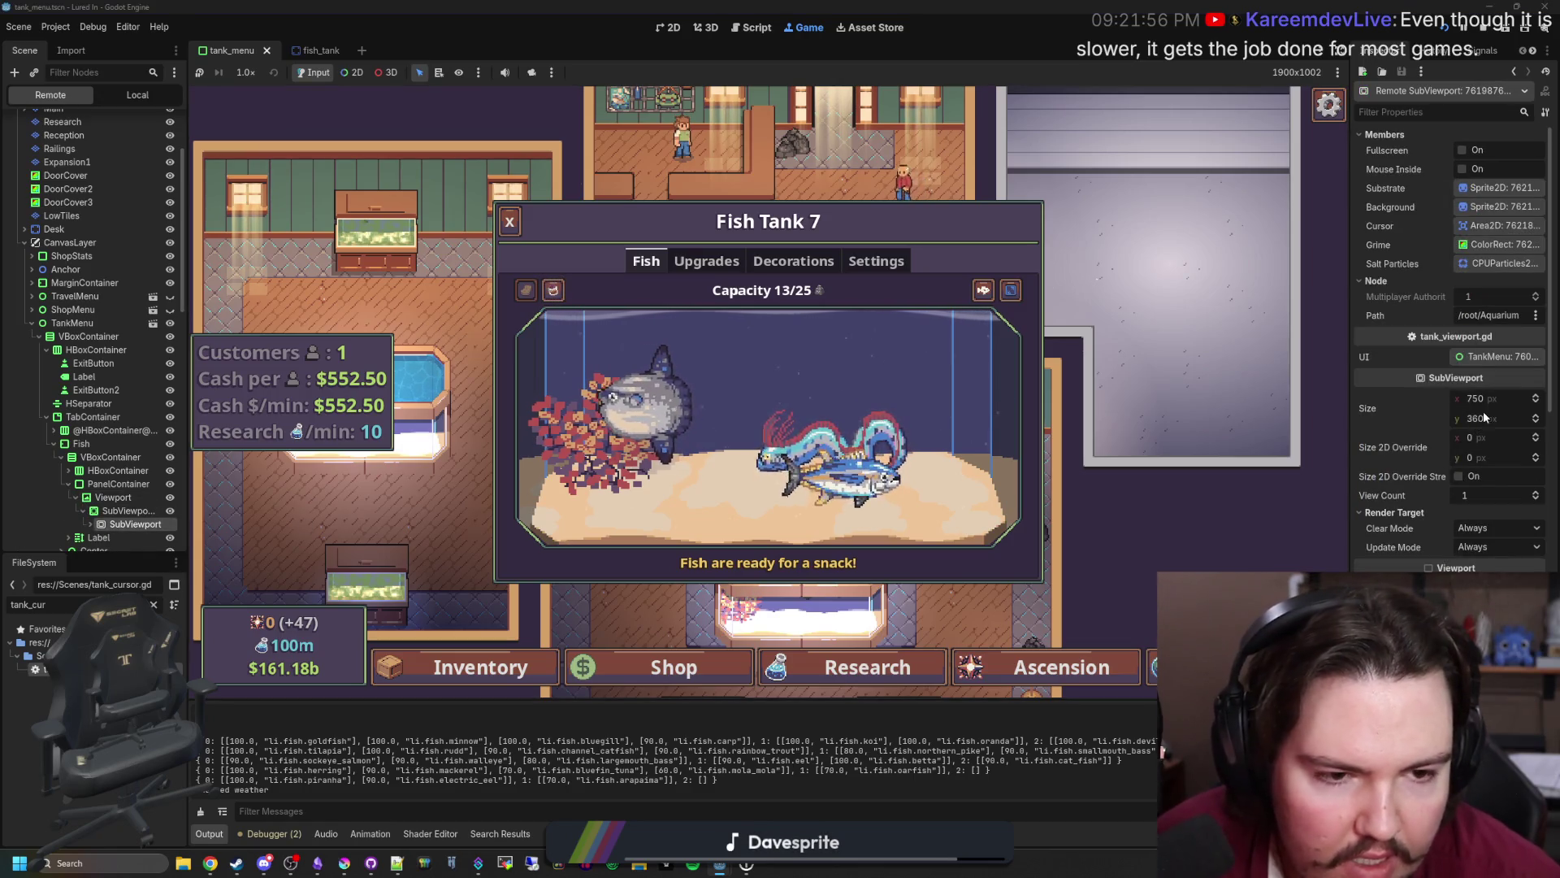
- Open the Windows Calculator briefly, then return to the editor
{"action": "left_click", "coordinate": [89, 863]}
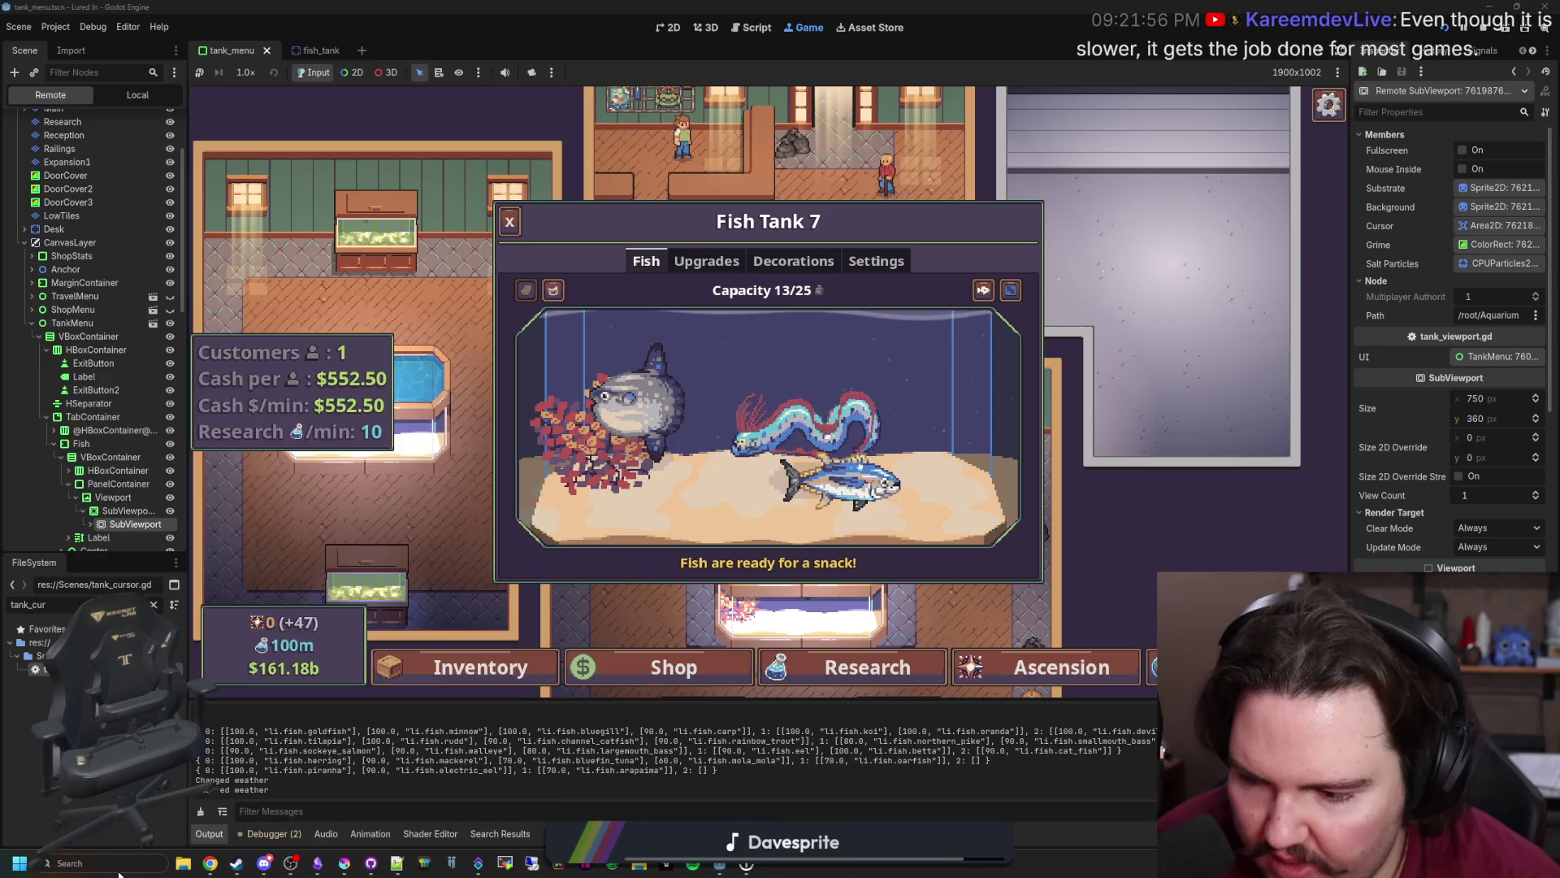
{"action": "type", "text": "ca"}
{"action": "key", "text": "Return"}
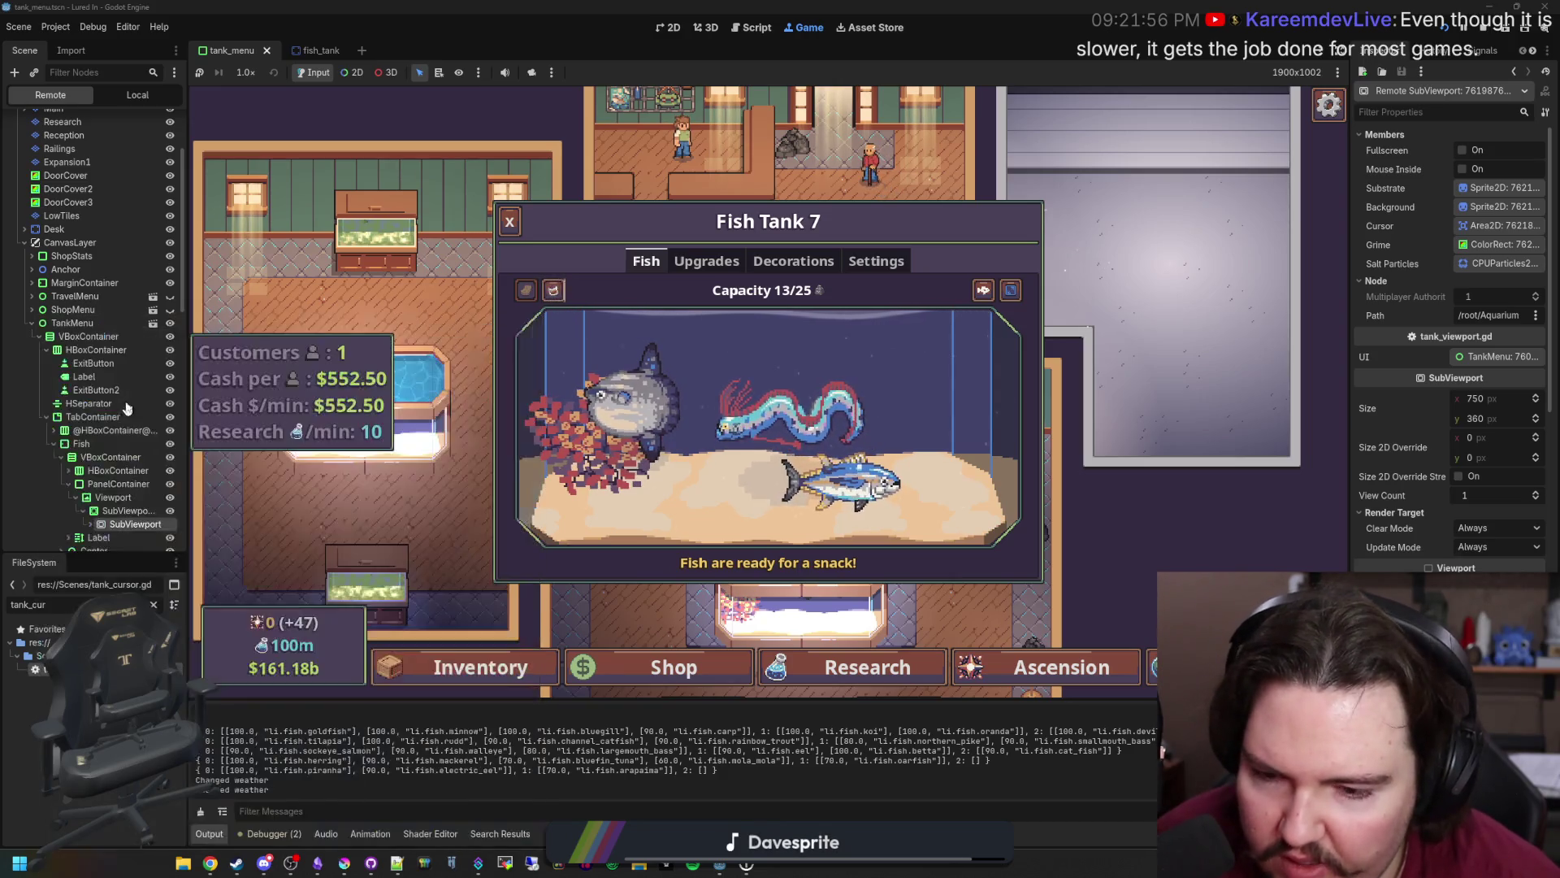
{"action": "key", "text": "alt+F4"}
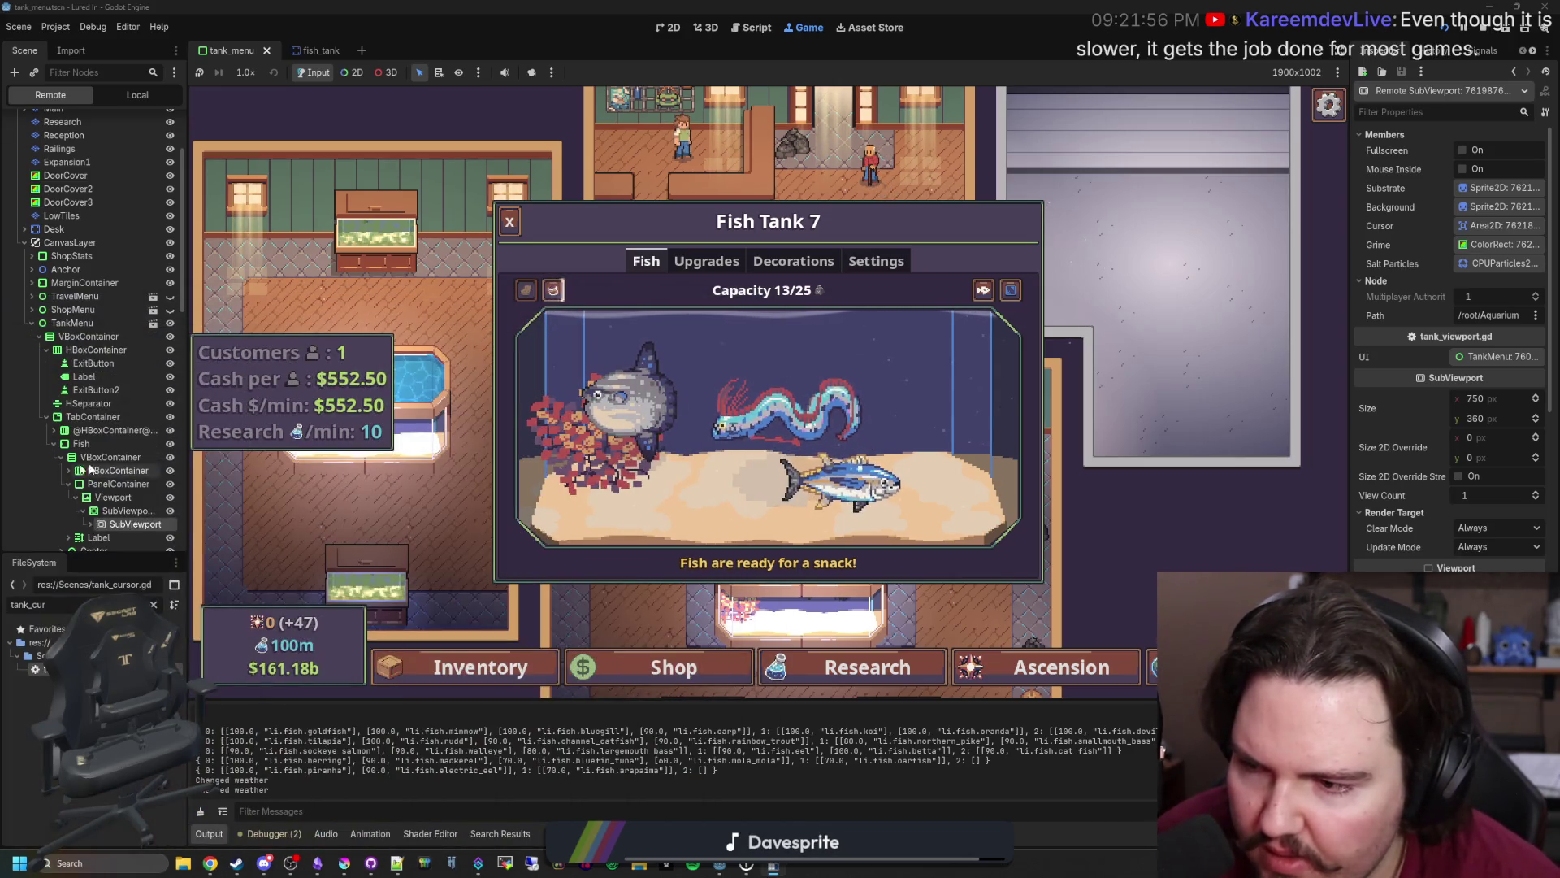
- Compare the Viewport, PanelContainer and SubViewportContainer sizes (620×316 minimum), then clear the FileSystem filter
{"action": "left_click", "coordinate": [124, 511]}
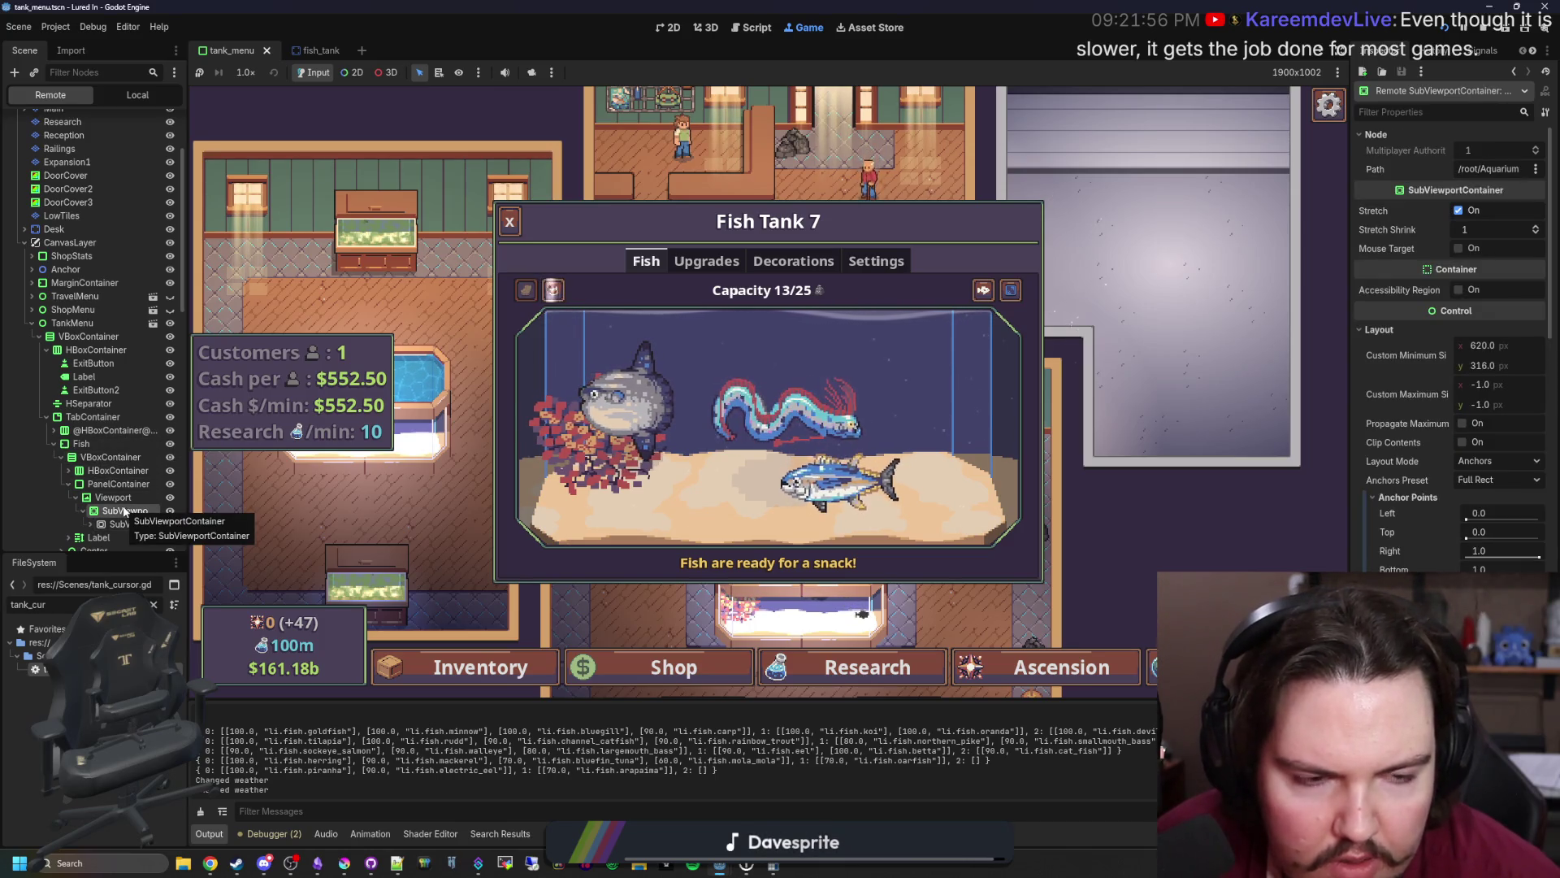
{"action": "left_click", "coordinate": [112, 499]}
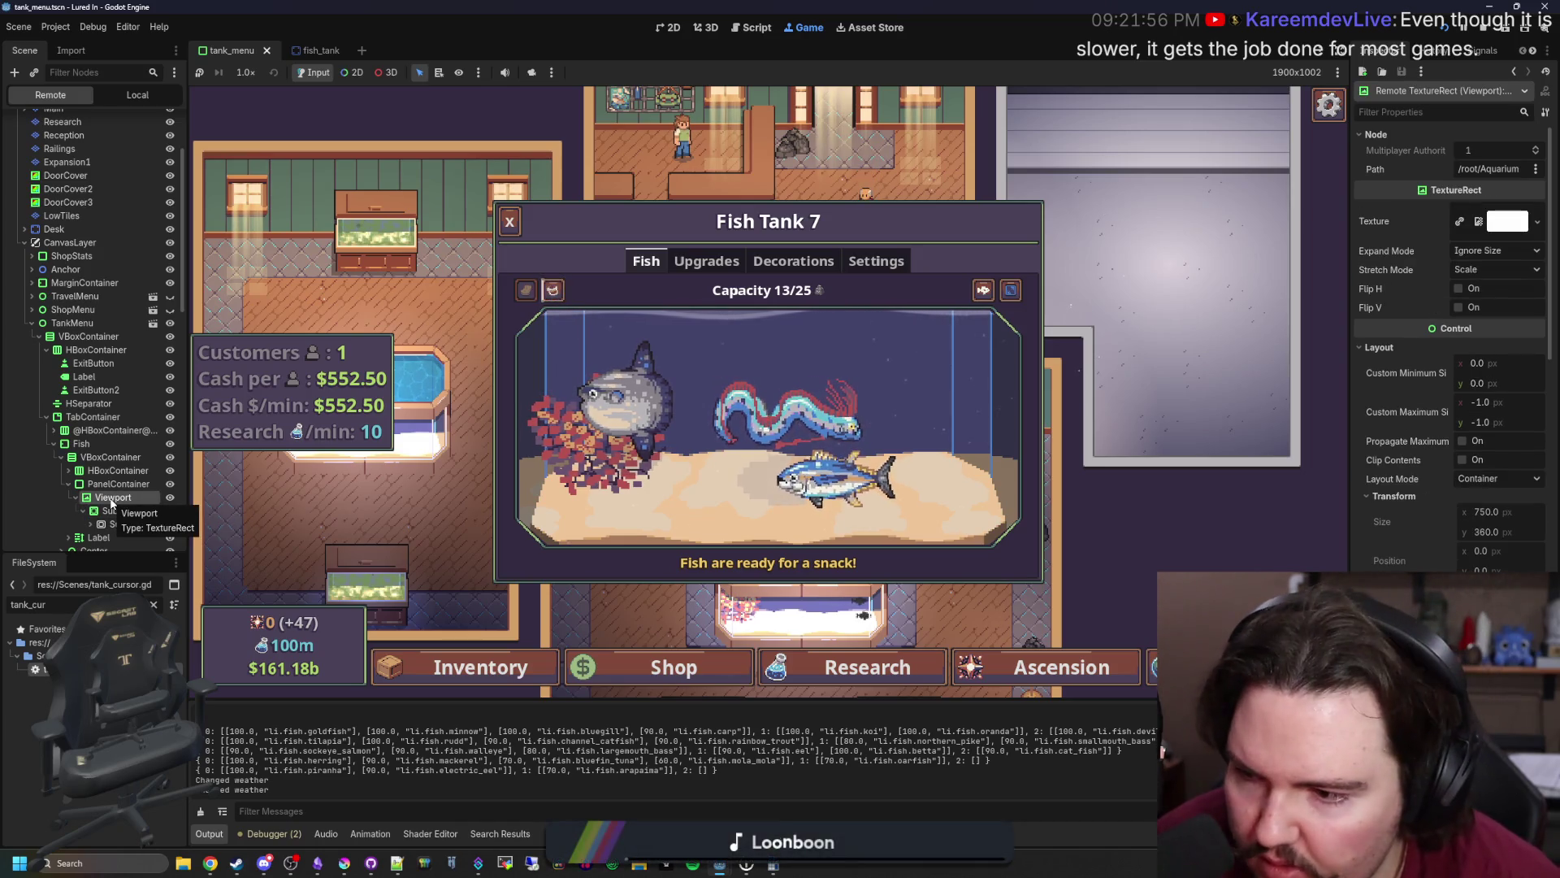
{"action": "left_click", "coordinate": [119, 485]}
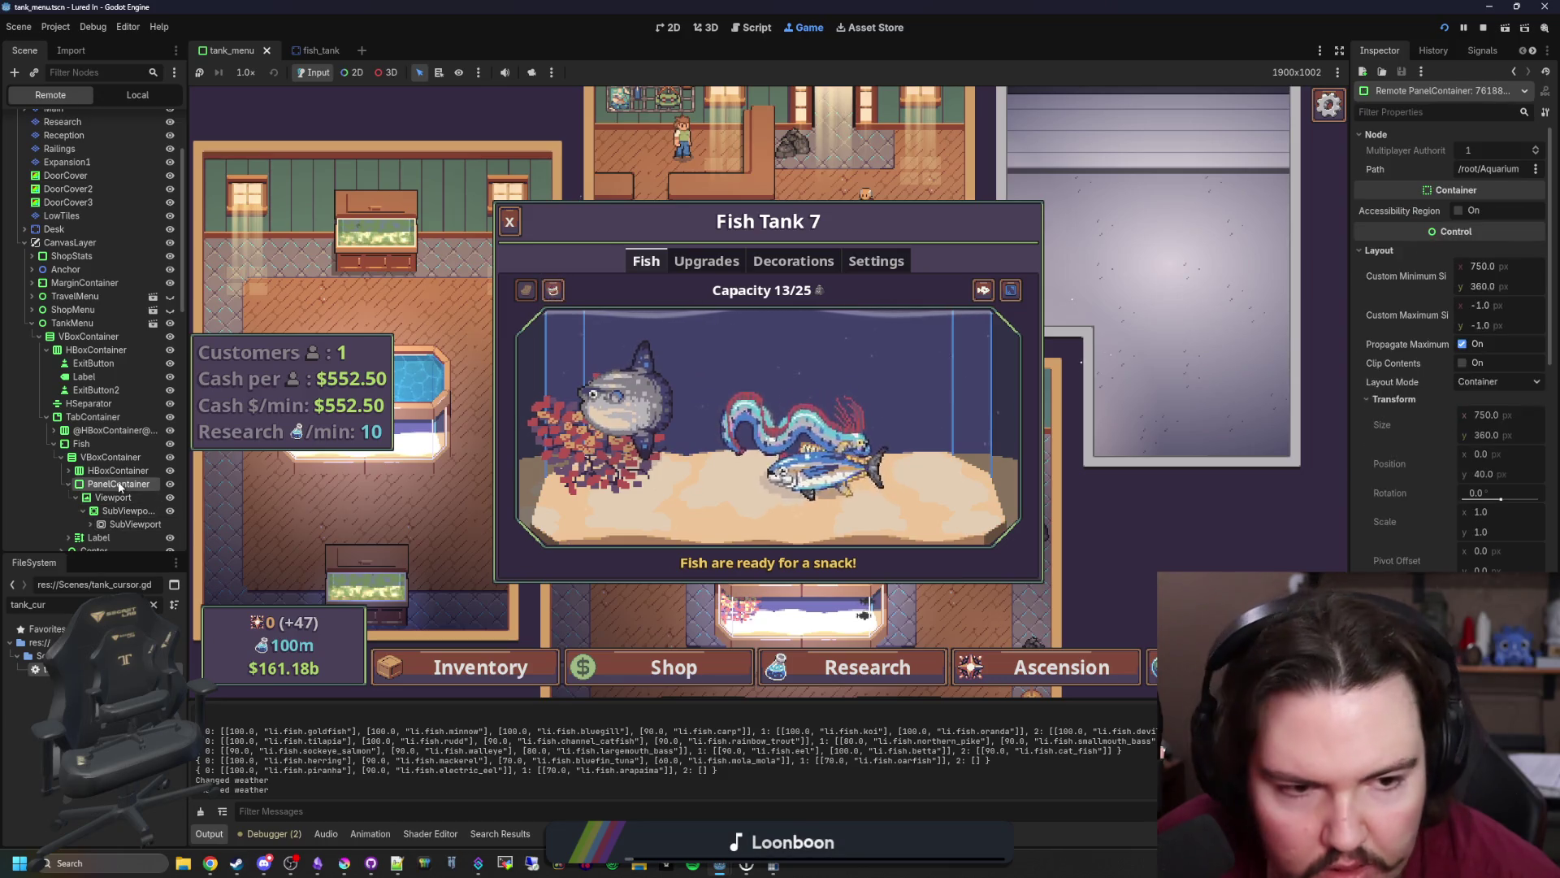
{"action": "left_click", "coordinate": [119, 497]}
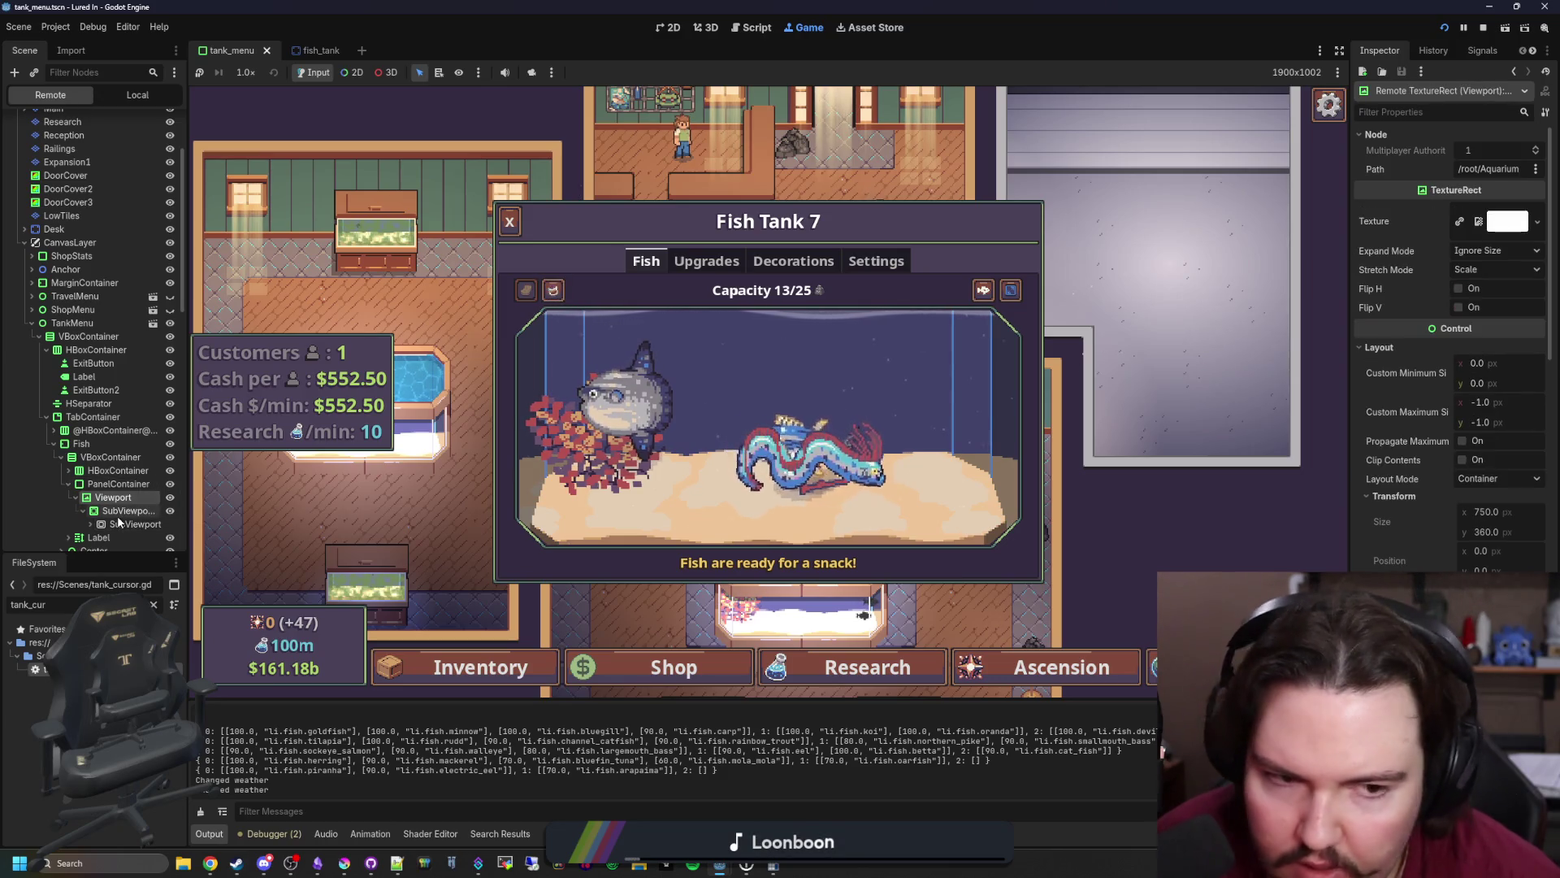
{"action": "left_click", "coordinate": [119, 511]}
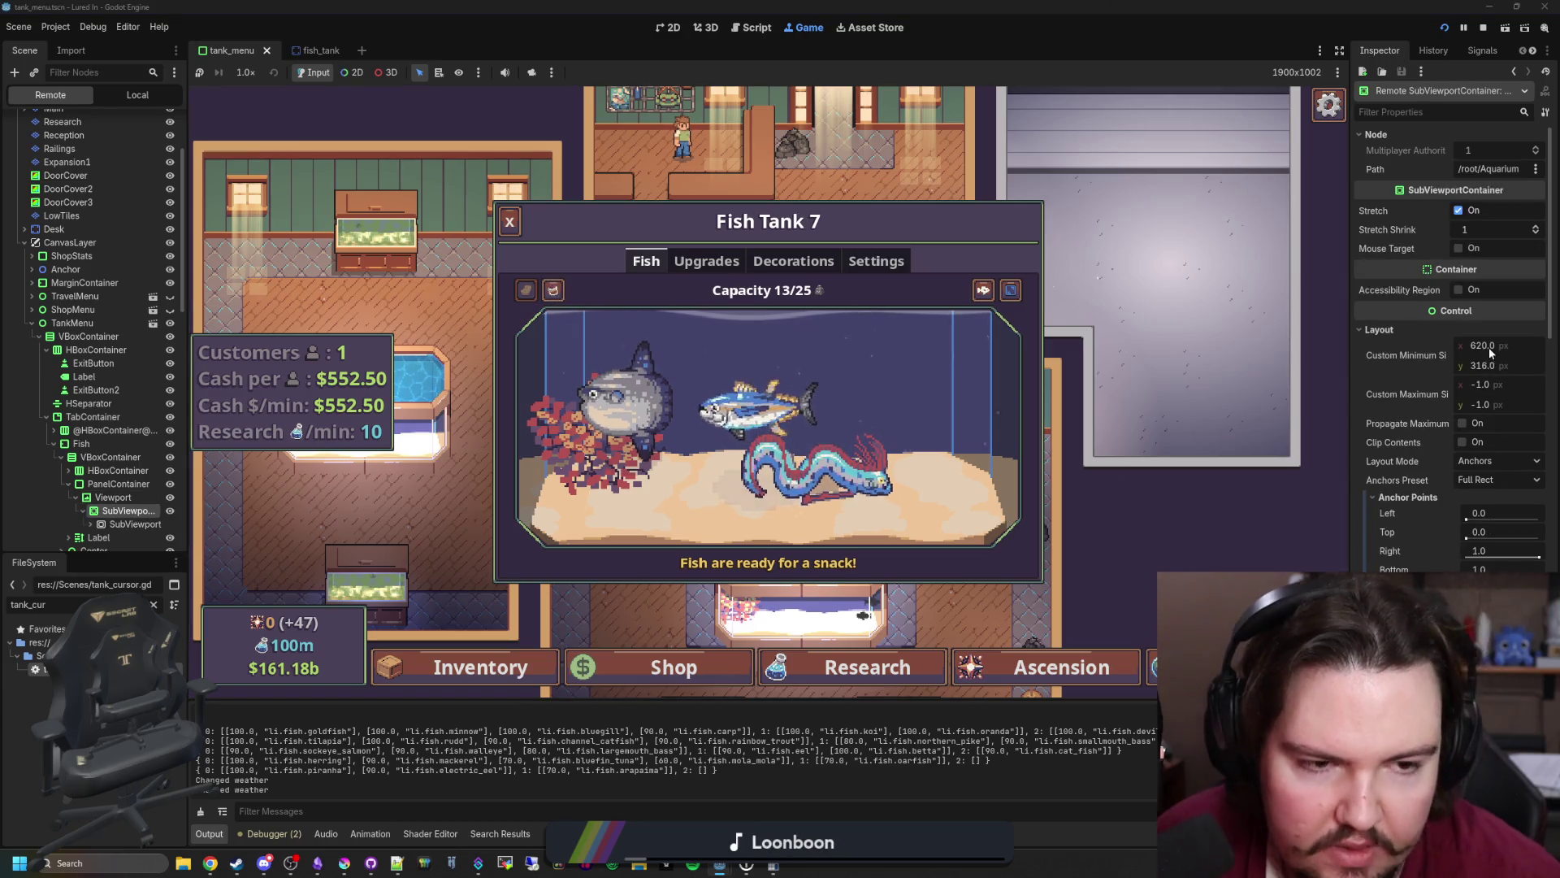
{"action": "scroll", "coordinate": [1428, 510], "scroll_direction": "down", "scroll_amount": 2}
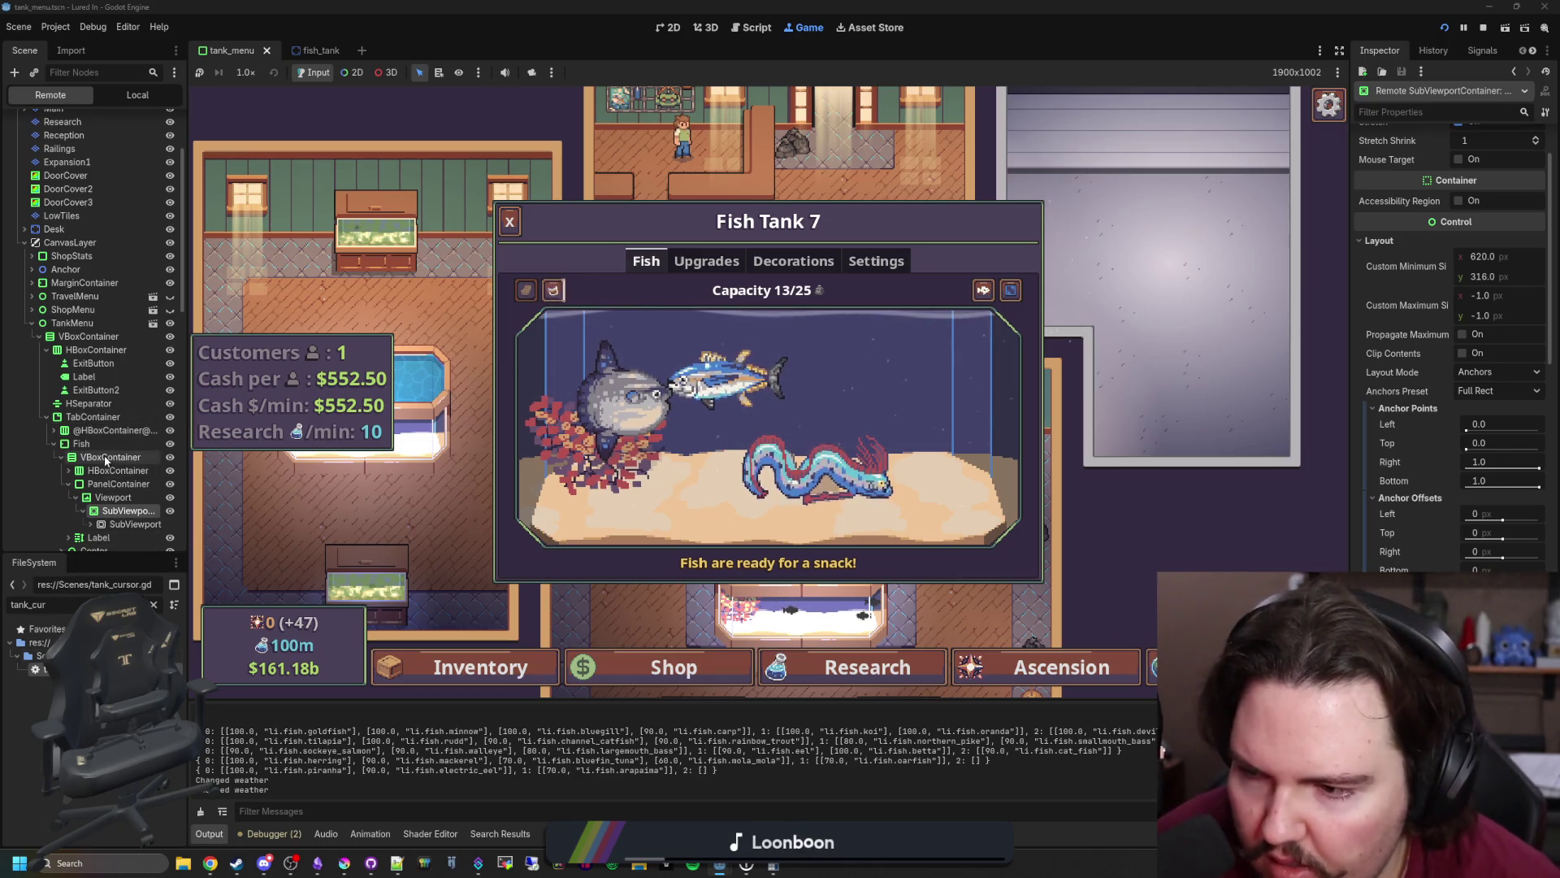
{"action": "left_click", "coordinate": [153, 604]}
- Filter FileSystem for 'glob', open global.gd, and review largeTankData's size values
{"action": "type", "text": "glob"}
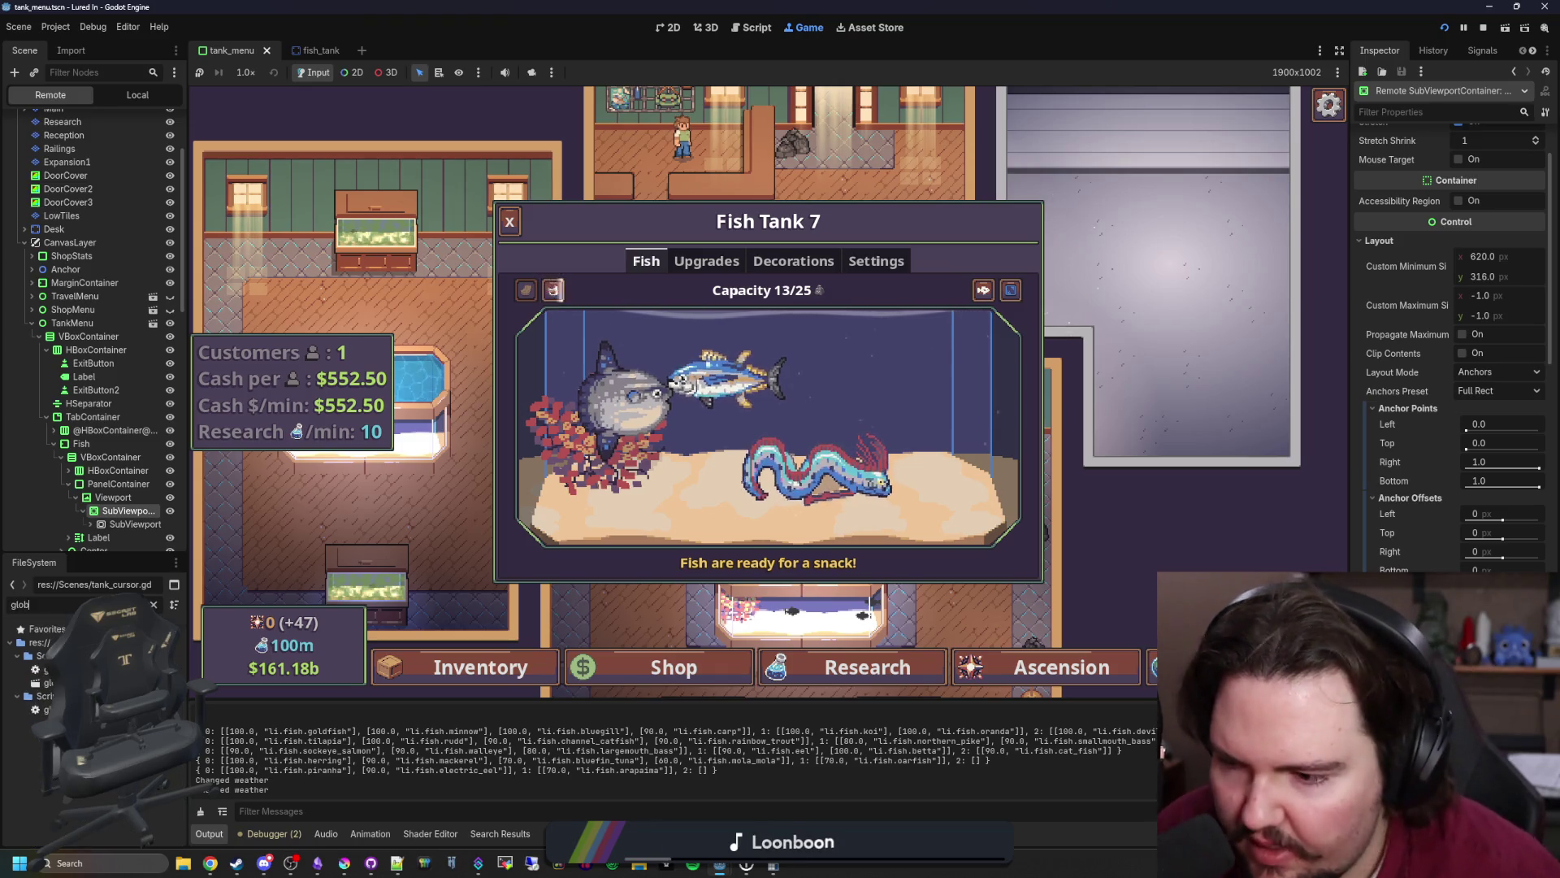
{"action": "key", "text": "Down"}
{"action": "key", "text": "Return"}
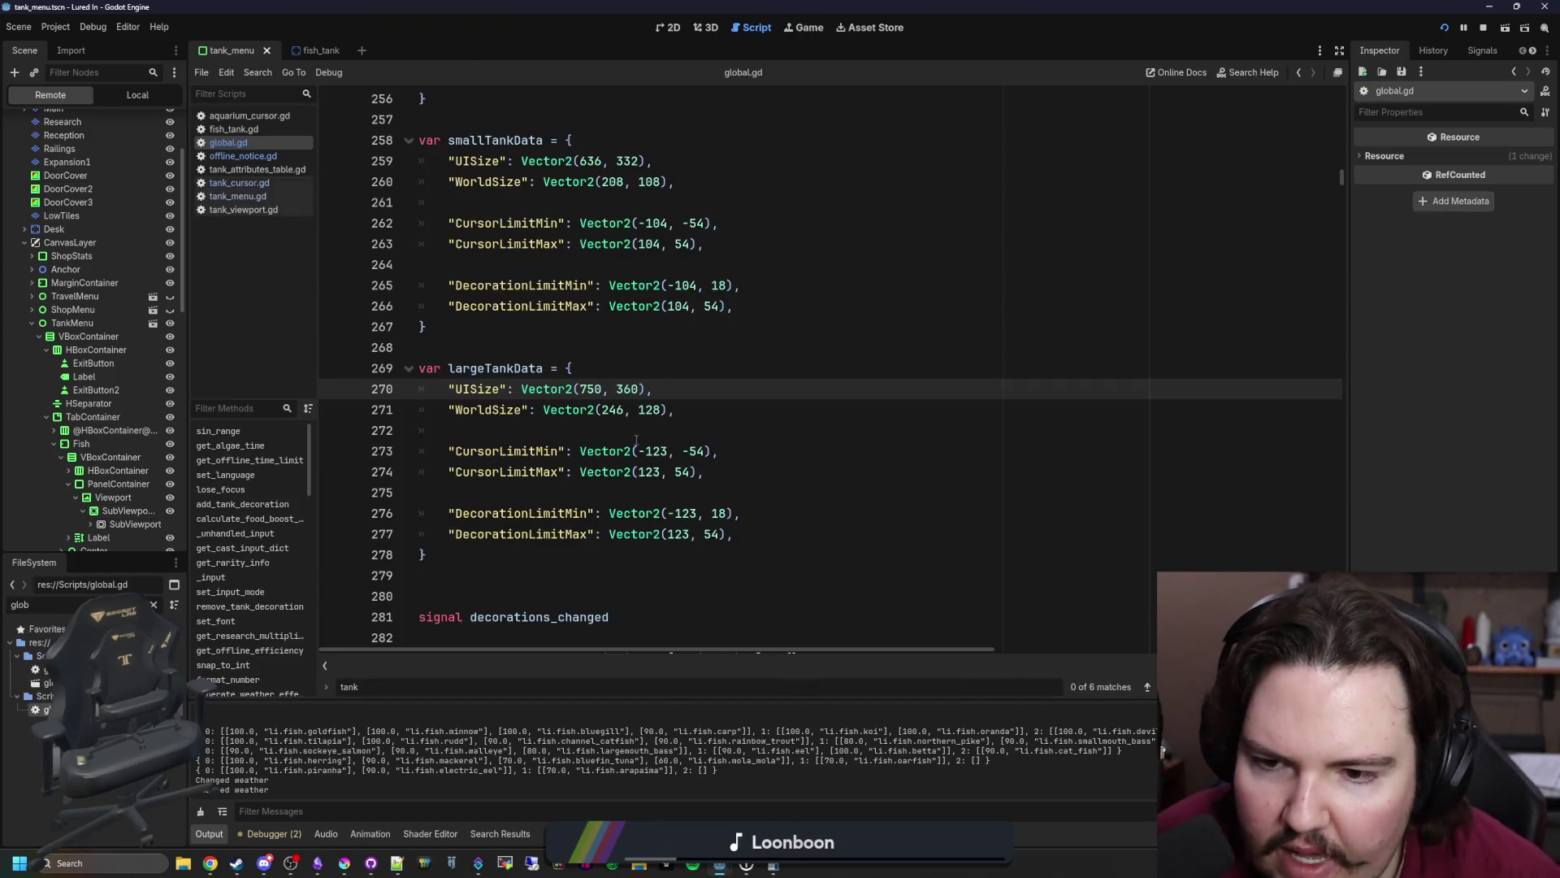
{"action": "left_click", "coordinate": [636, 439]}
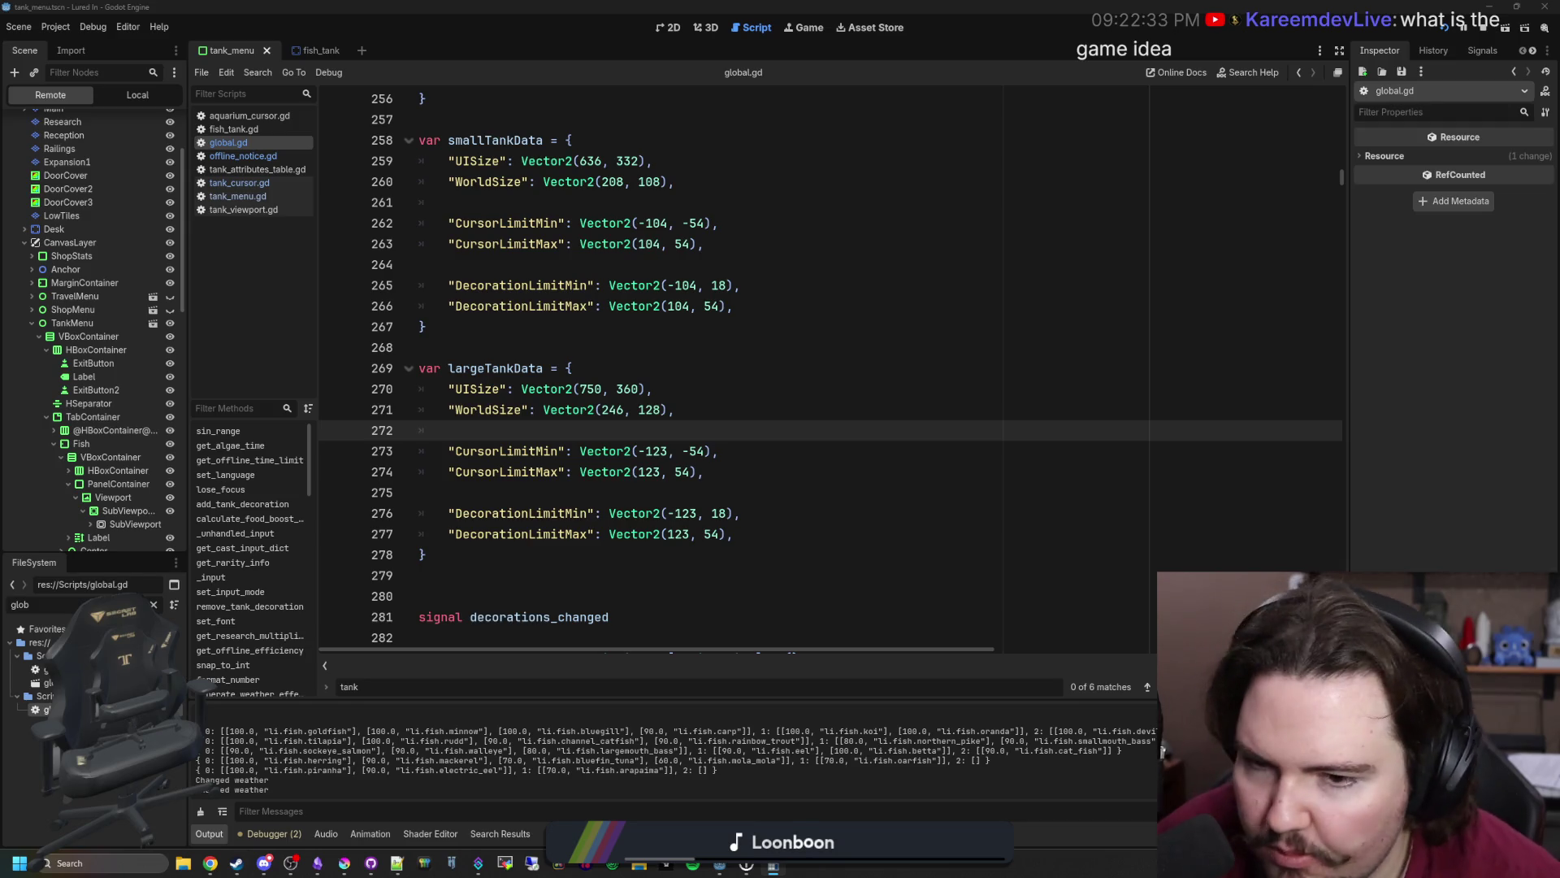
{"action": "left_click", "coordinate": [658, 406]}
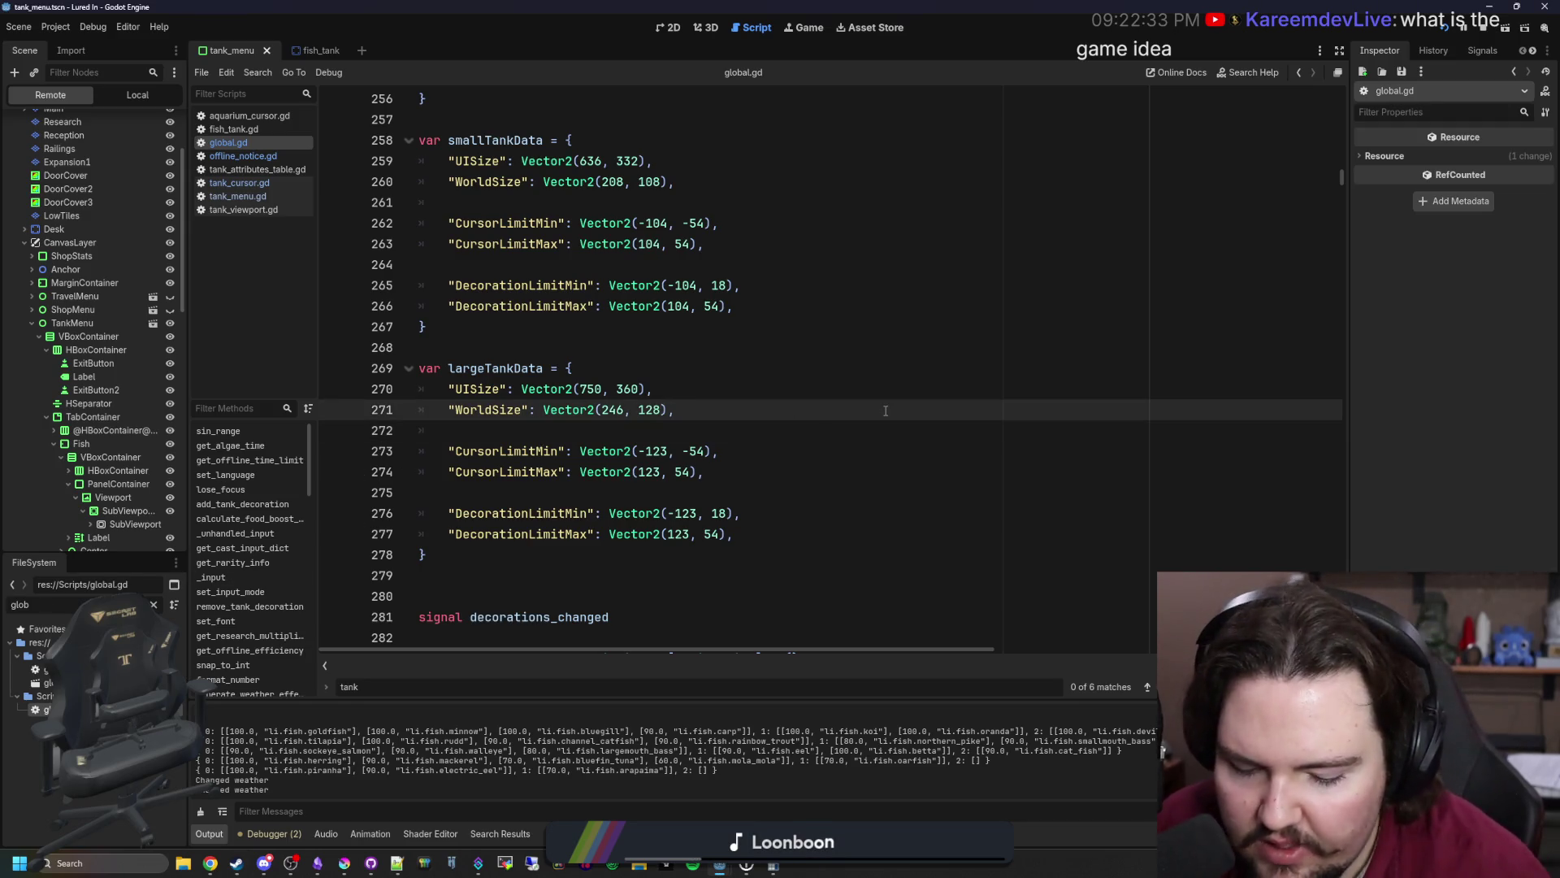
{"action": "type", "text": "0"}
- Set largeTankData's CursorLimitMax and DecorationLimitMax to Vector2(123, 60) and save
{"action": "left_click", "coordinate": [686, 451]}
{"action": "type", "text": "60"}
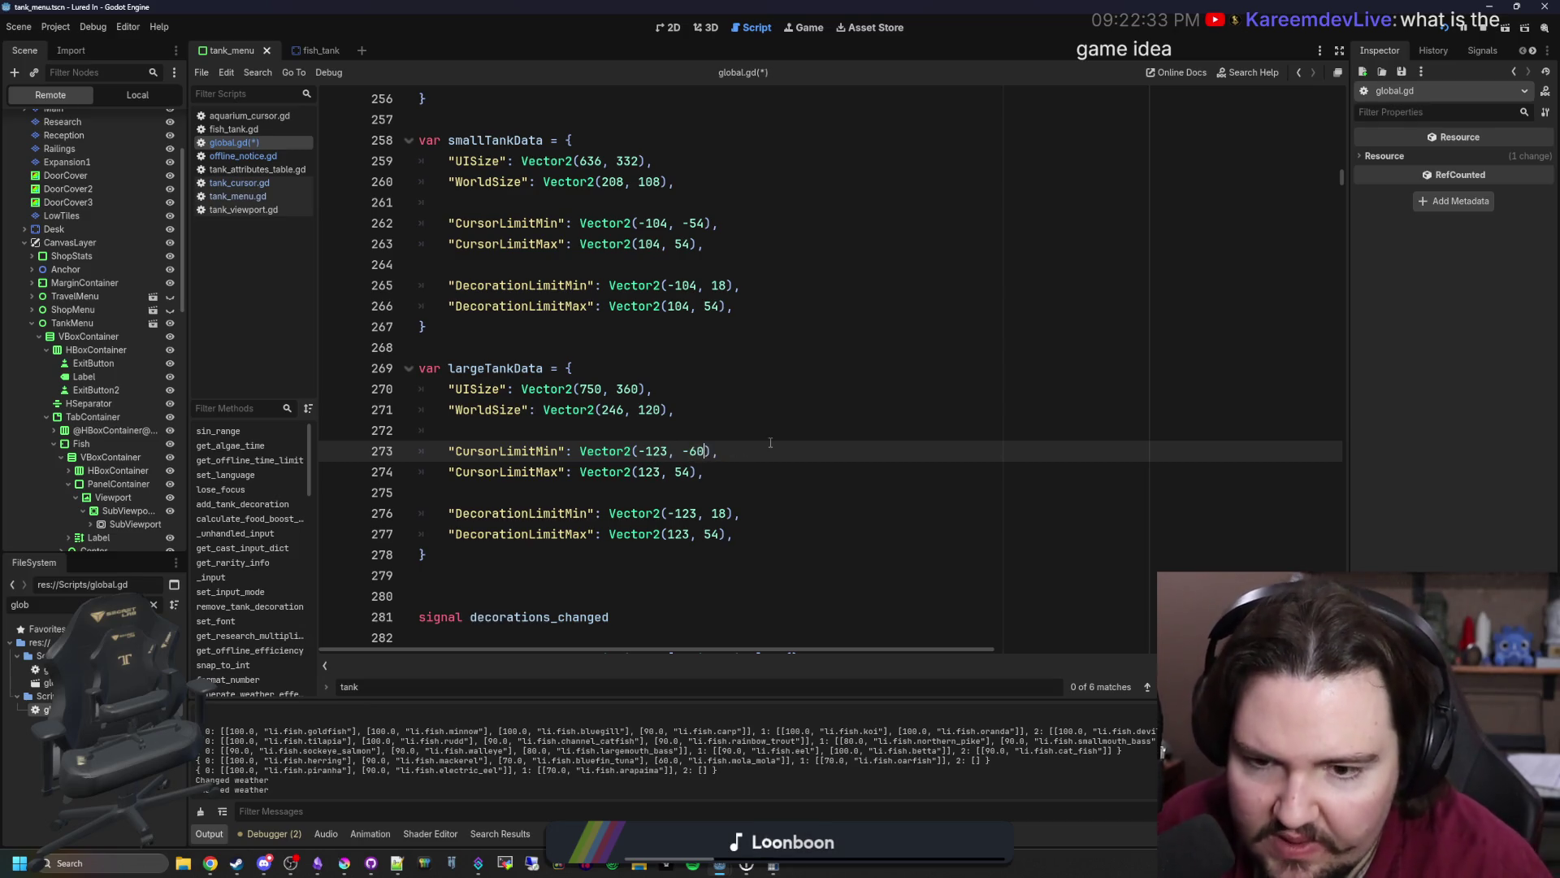
{"action": "key", "text": "Down"}
{"action": "key", "text": "Down"}
{"action": "key", "text": "Down"}
{"action": "key", "text": "Down"}
{"action": "key", "text": "Home"}
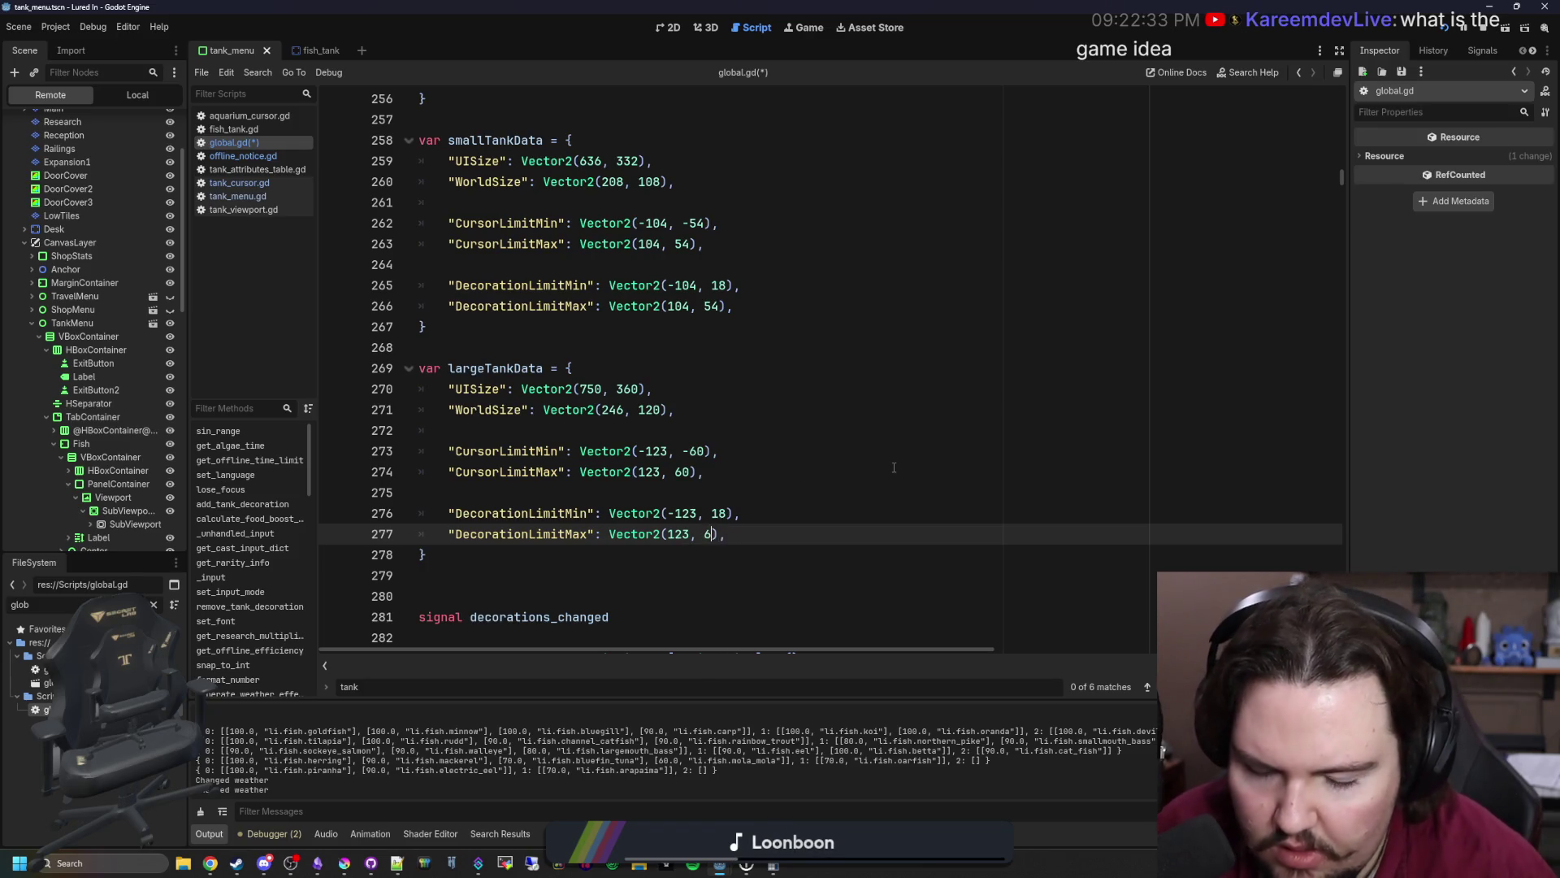
{"action": "type", "text": "0"}
{"action": "key", "text": "Up"}
{"action": "key", "text": "Up"}
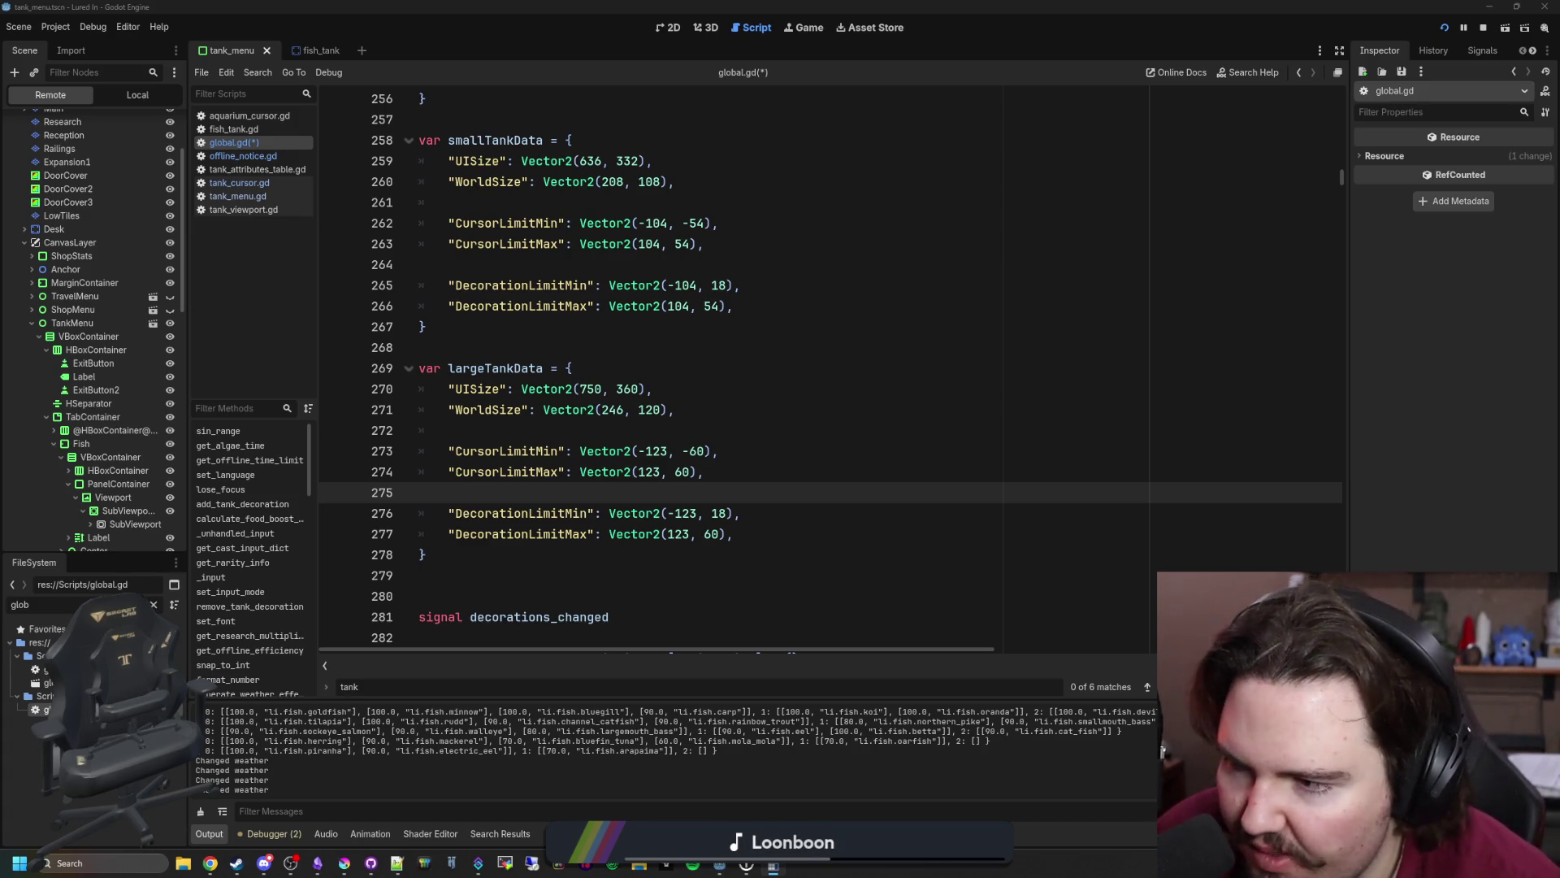
{"action": "left_click", "coordinate": [861, 345]}
{"action": "key", "text": "ctrl+s"}
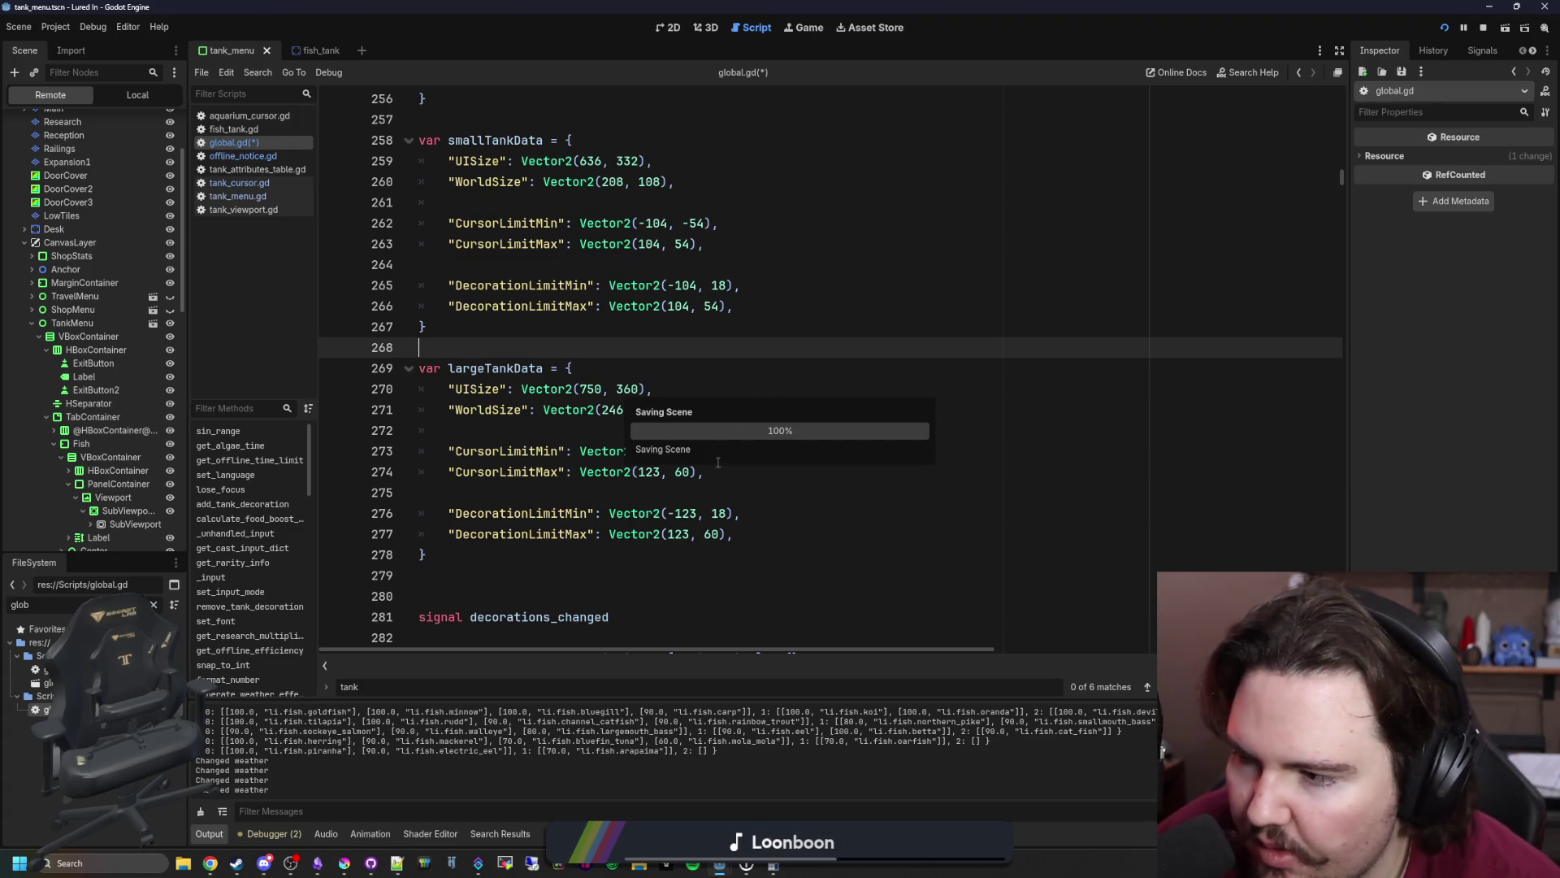
- Start the game, dismiss Welcome Back, and open Fish Tanks 1, 7 and 8
{"action": "left_click", "coordinate": [683, 490]}
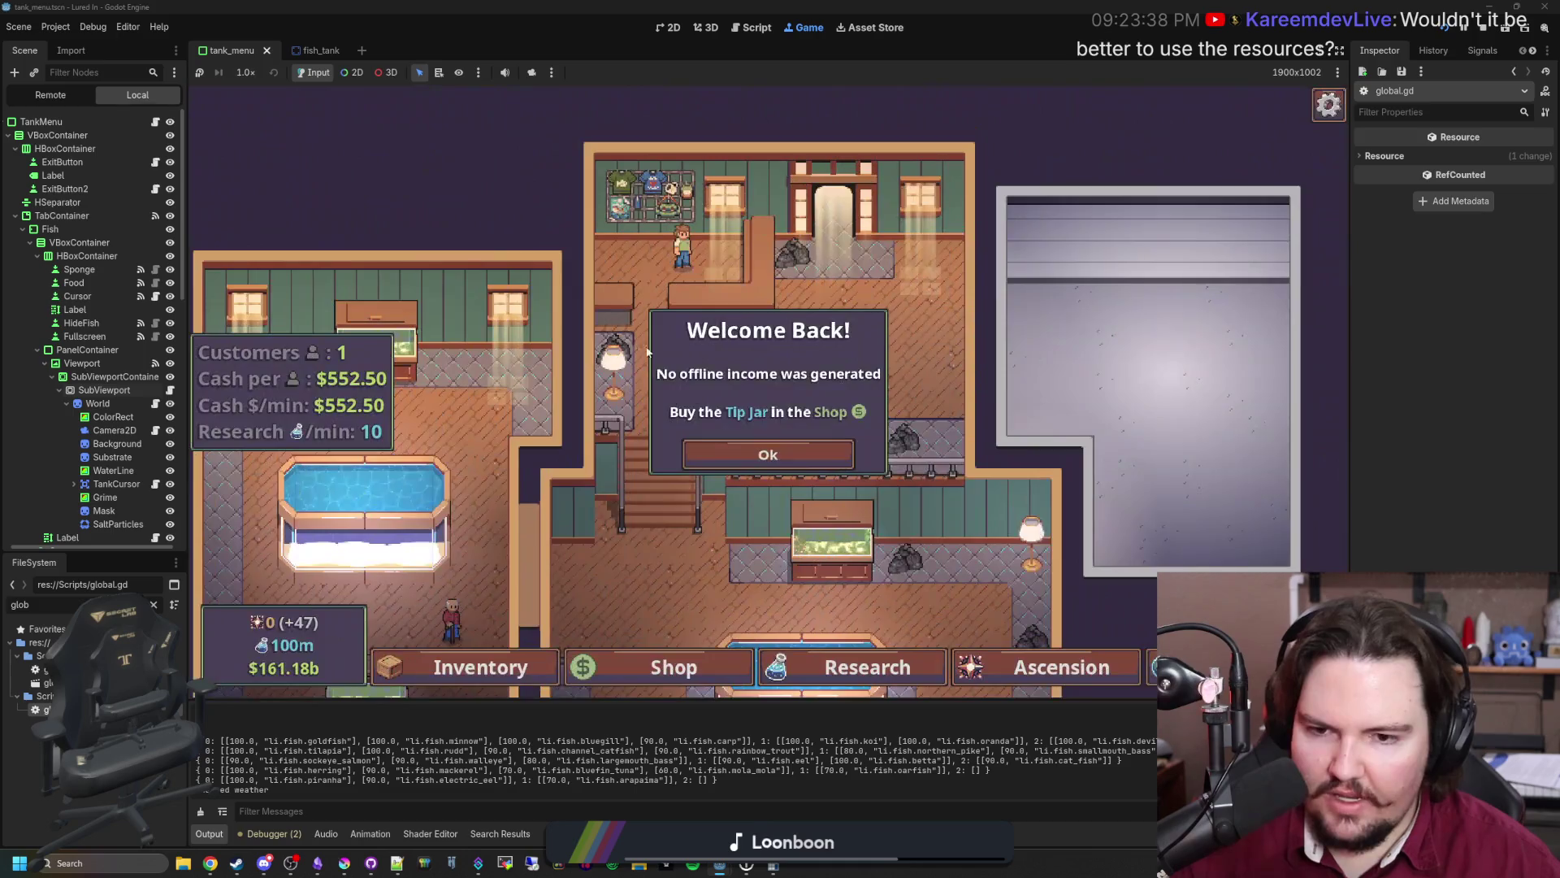
{"action": "left_click", "coordinate": [772, 445]}
{"action": "left_click", "coordinate": [773, 443]}
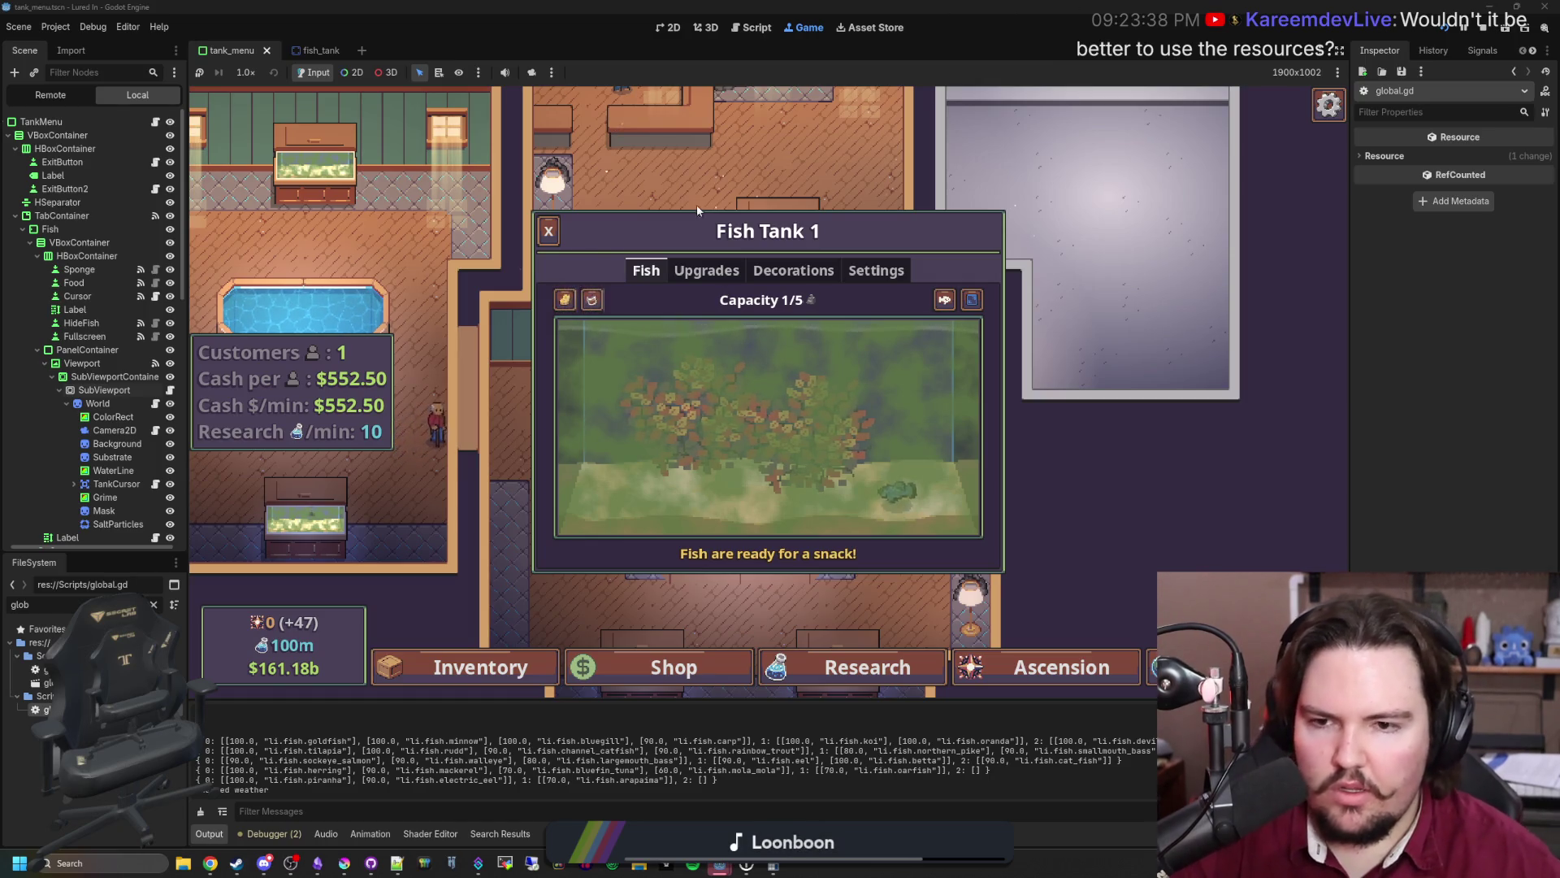
{"action": "left_click", "coordinate": [549, 230]}
{"action": "left_click", "coordinate": [747, 406]}
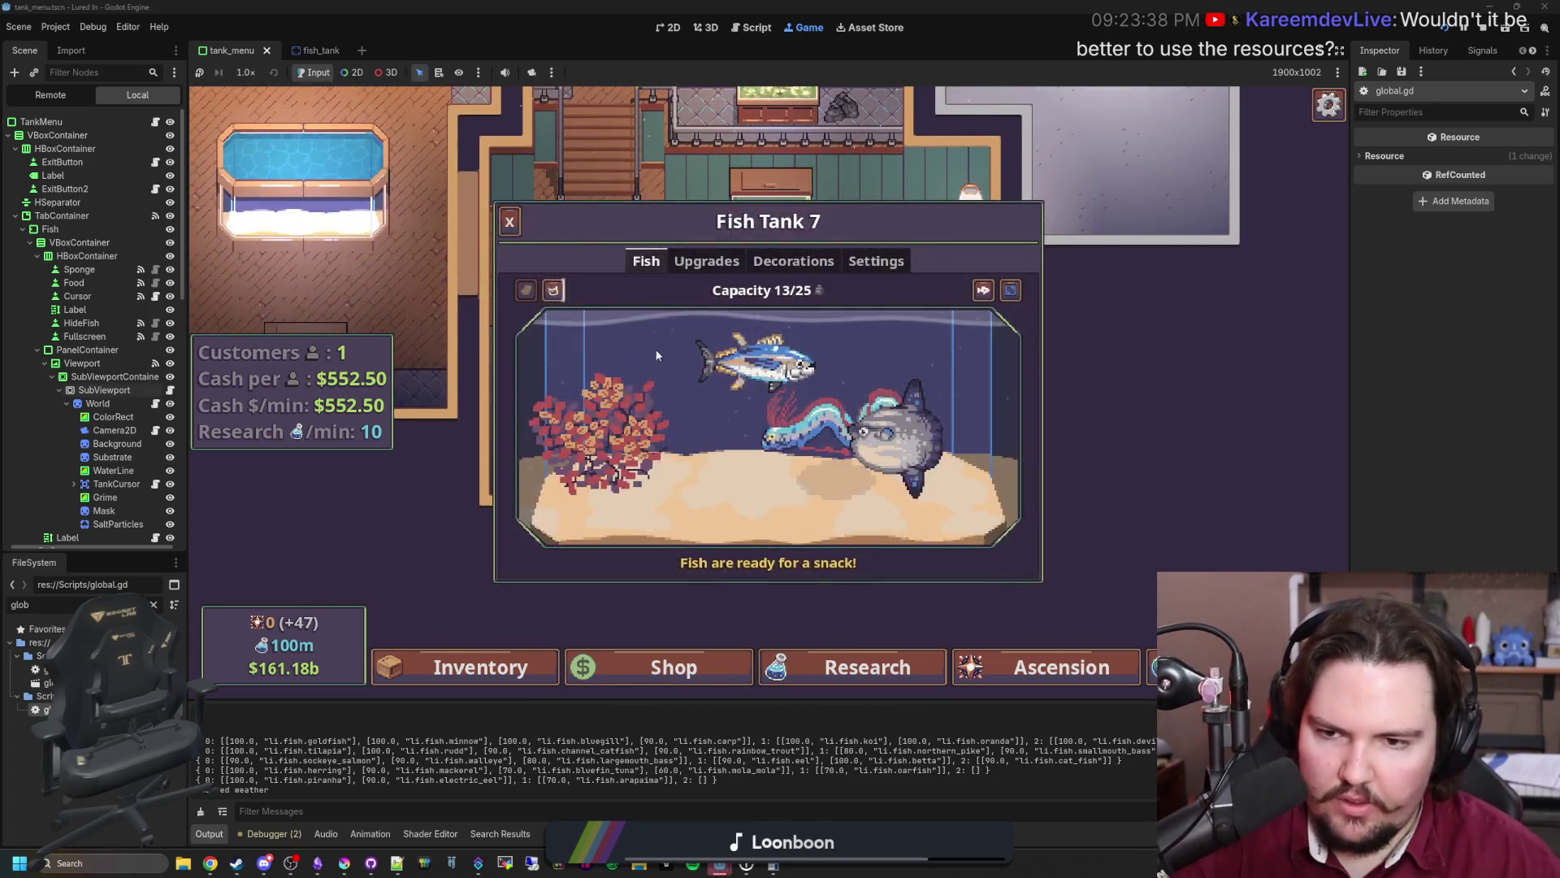
{"action": "key", "text": "grave"}
{"action": "left_click", "coordinate": [658, 381]}
{"action": "left_click", "coordinate": [675, 341]}
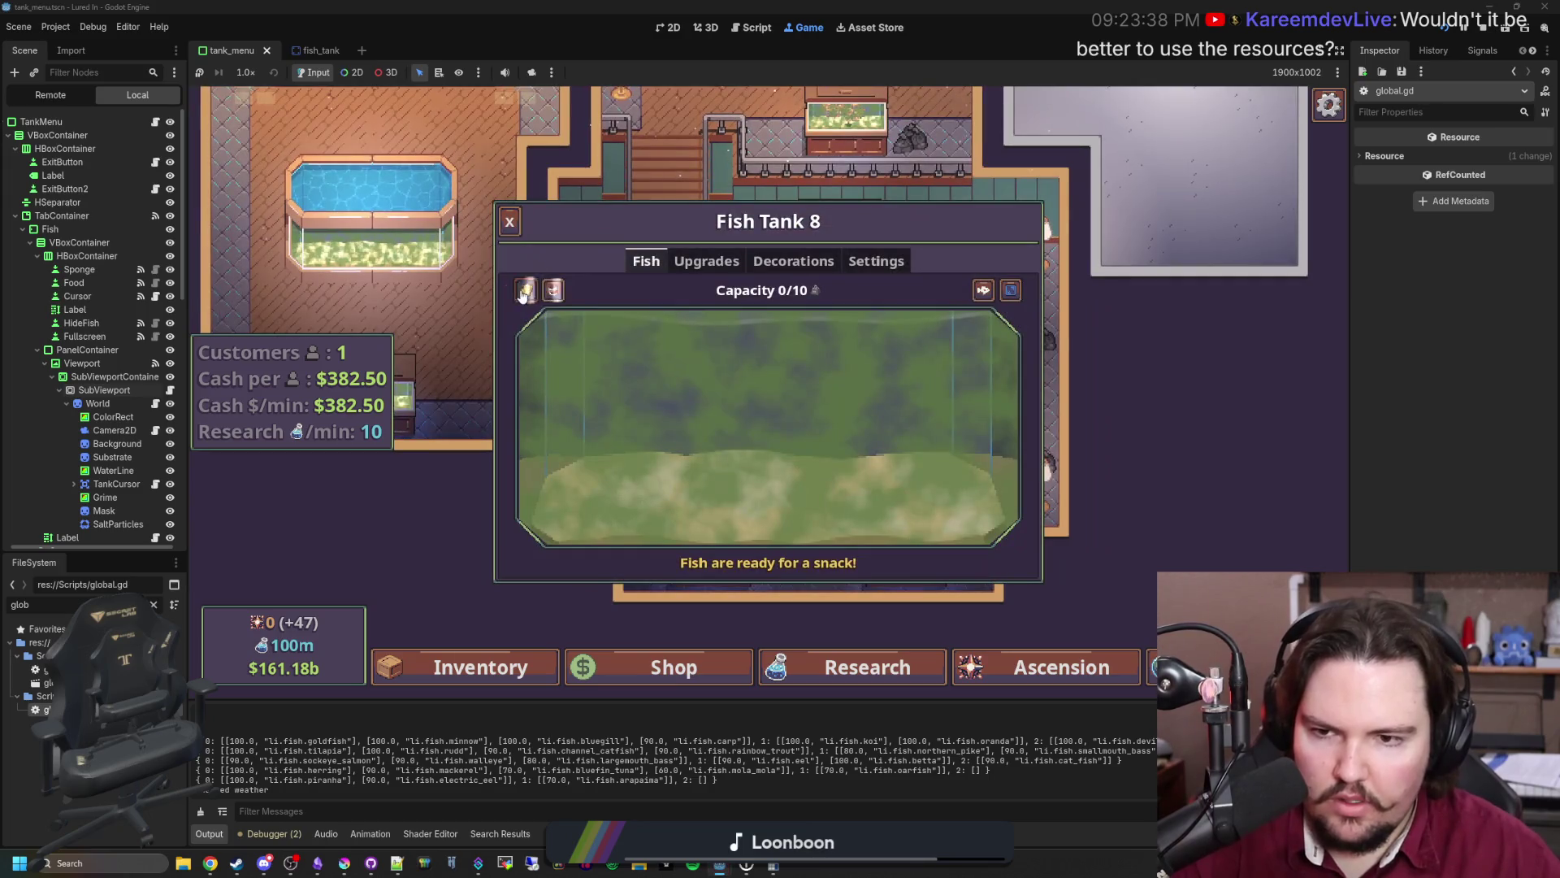
- Sponge the grime off Fish Tank 8, then buy and place three Kelp plants
{"action": "left_click", "coordinate": [523, 294]}
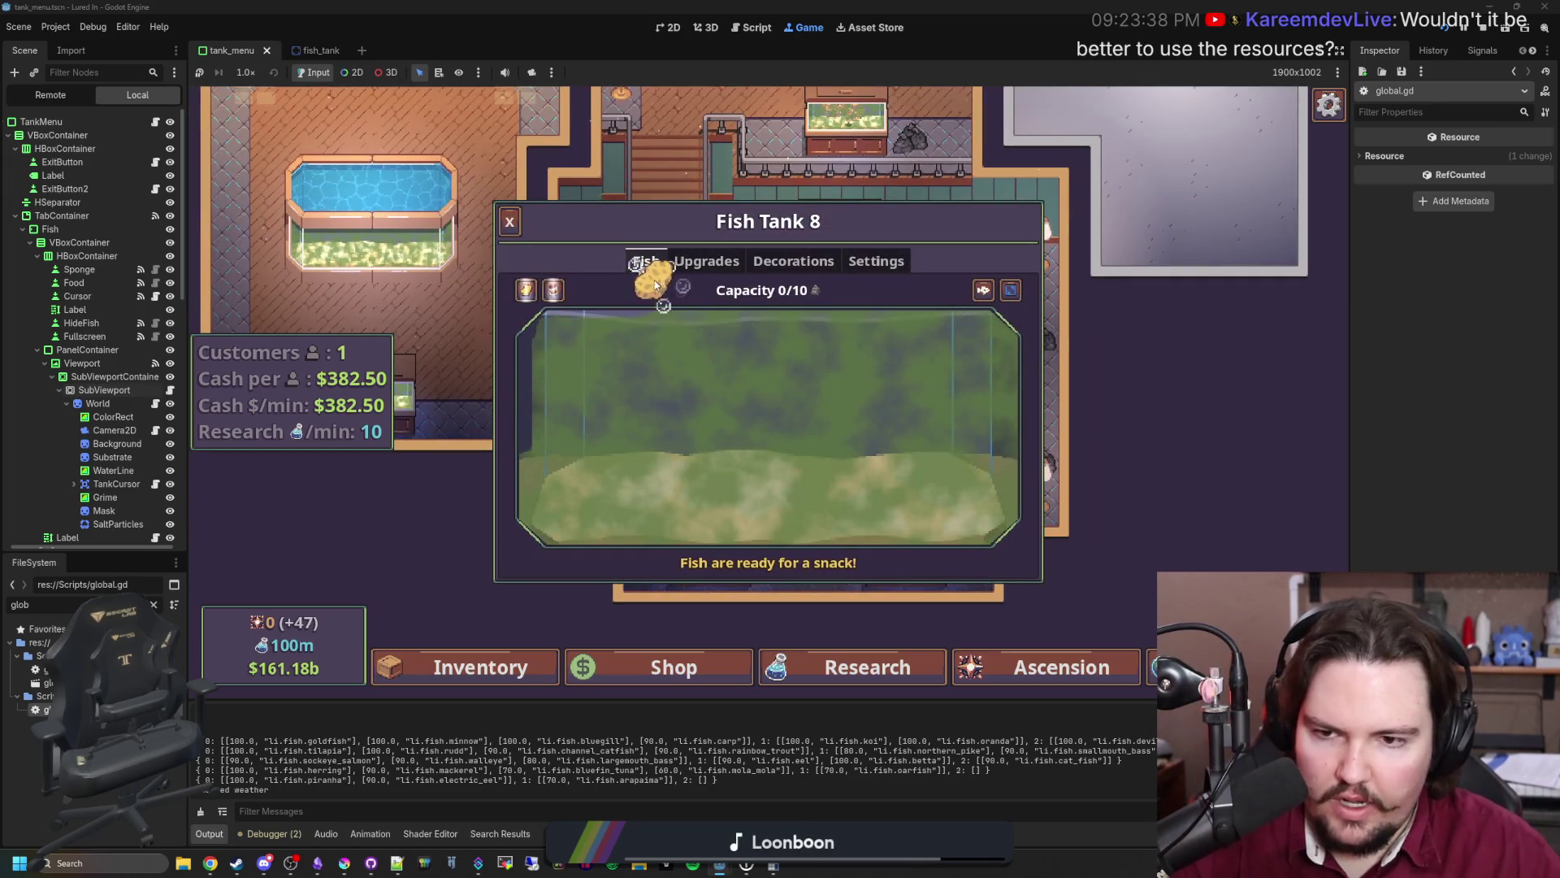
{"action": "mouse_move", "coordinate": [593, 341]}
{"action": "left_mouse_down"}
{"action": "mouse_move", "coordinate": [925, 351]}
{"action": "mouse_move", "coordinate": [560, 419]}
{"action": "mouse_move", "coordinate": [853, 451]}
{"action": "mouse_move", "coordinate": [833, 553]}
{"action": "mouse_move", "coordinate": [1032, 504]}
{"action": "mouse_move", "coordinate": [574, 417]}
{"action": "left_mouse_up"}
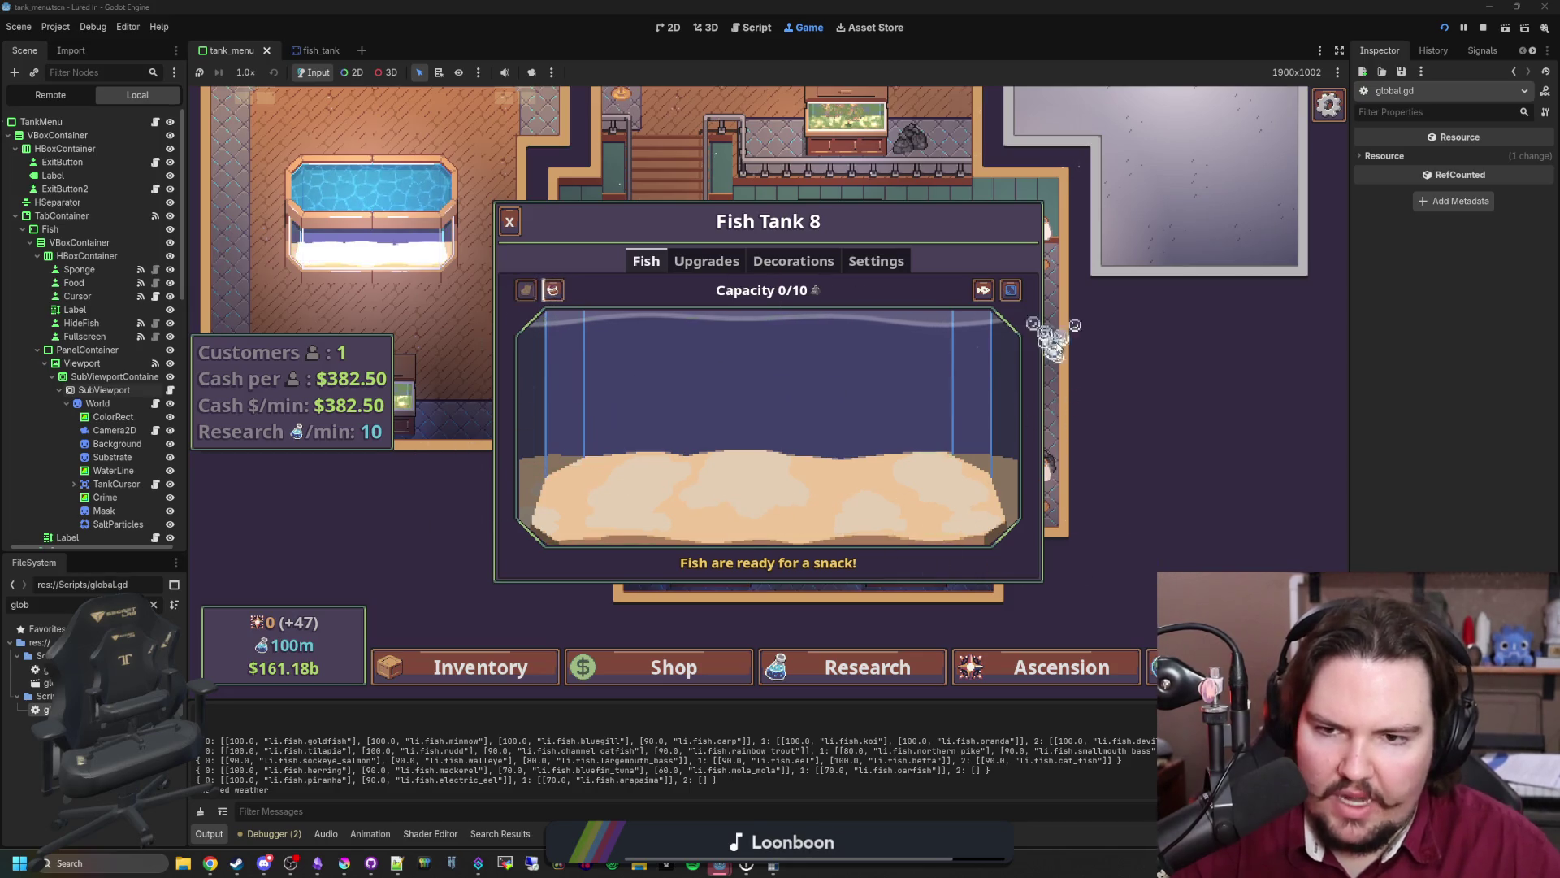
{"action": "left_click", "coordinate": [815, 261]}
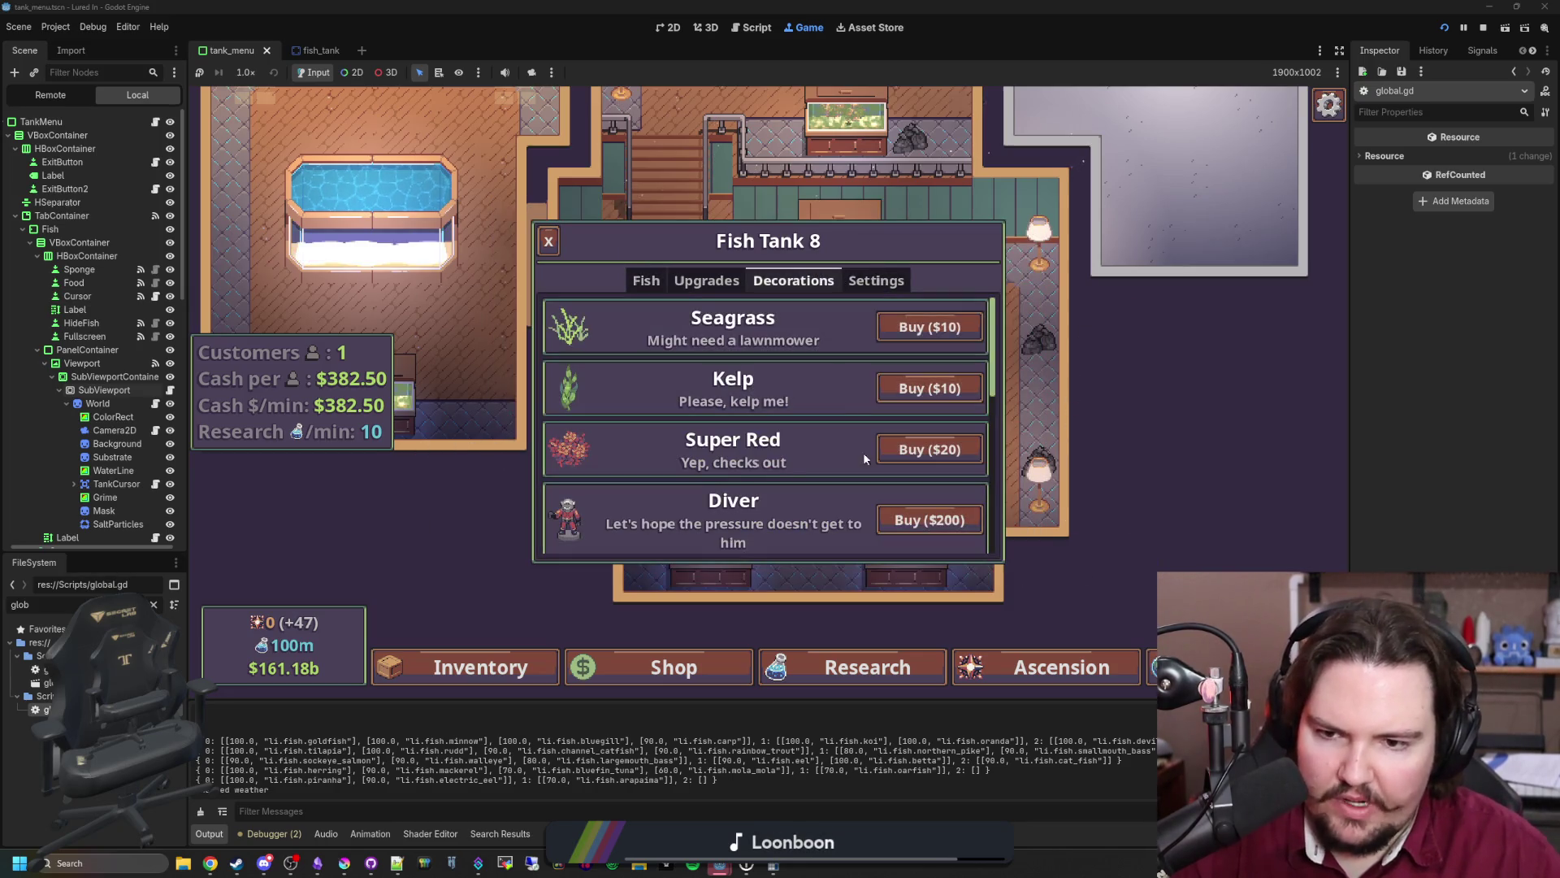
{"action": "left_click", "coordinate": [927, 390]}
{"action": "left_click", "coordinate": [756, 463]}
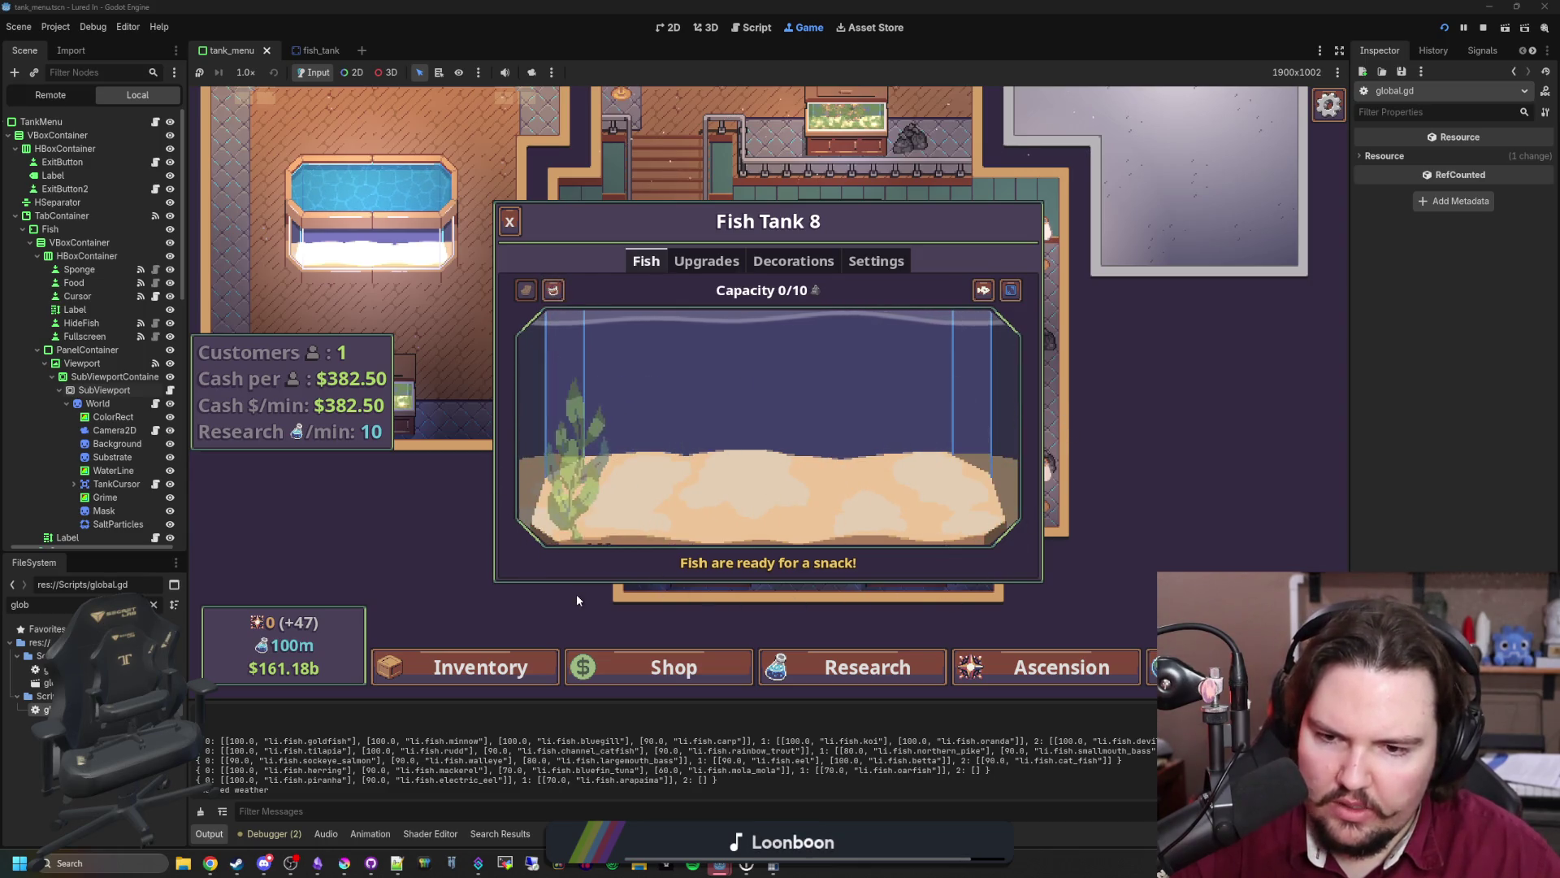
{"action": "left_click", "coordinate": [650, 538]}
{"action": "left_click", "coordinate": [849, 455]}
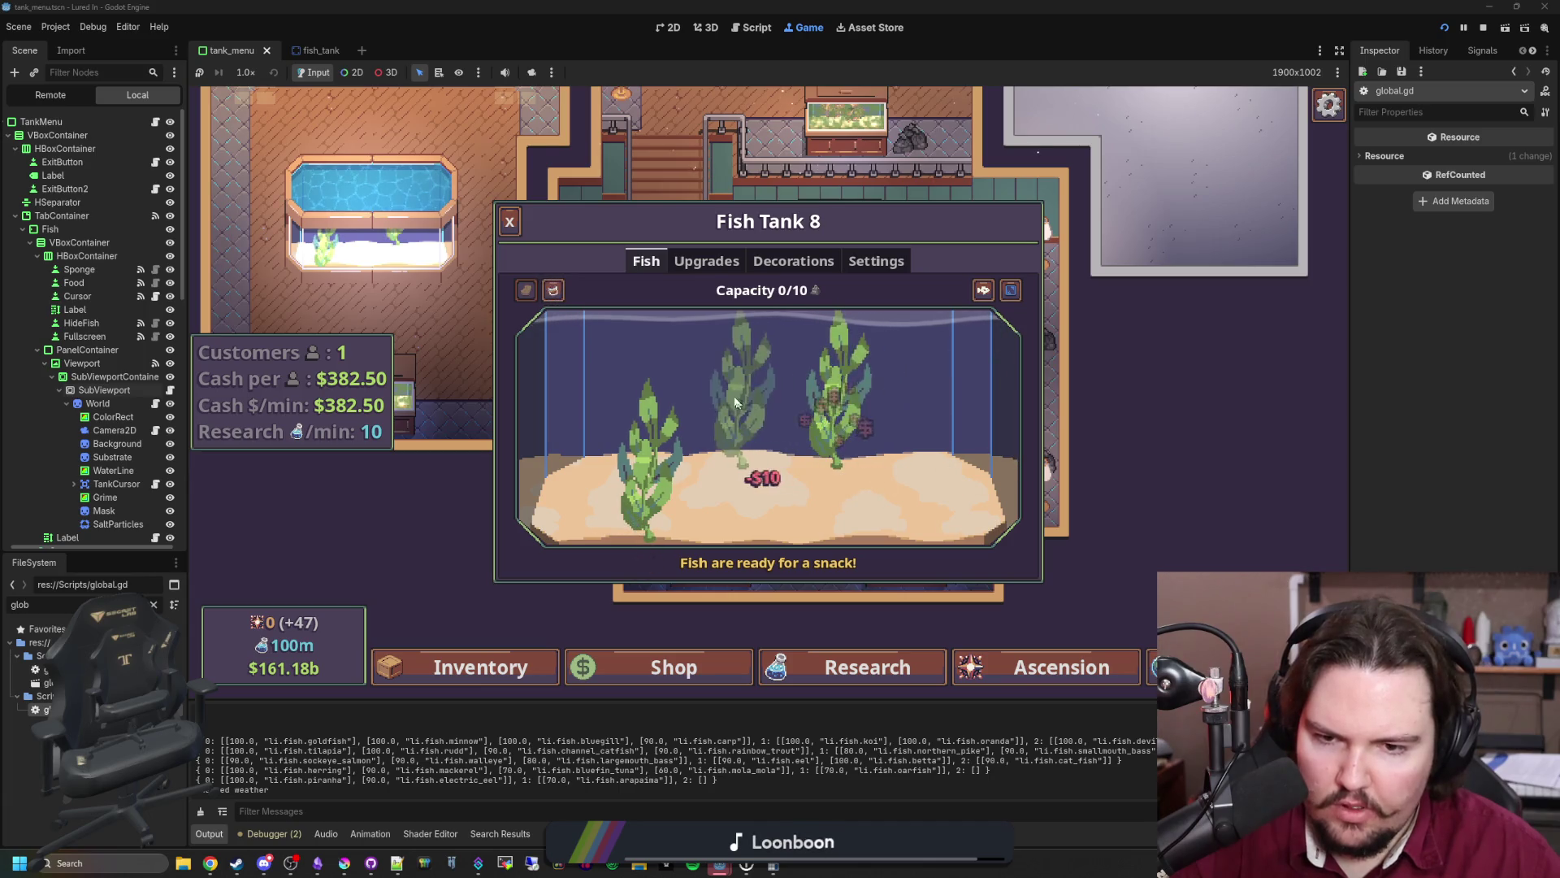
{"action": "left_click", "coordinate": [735, 406]}
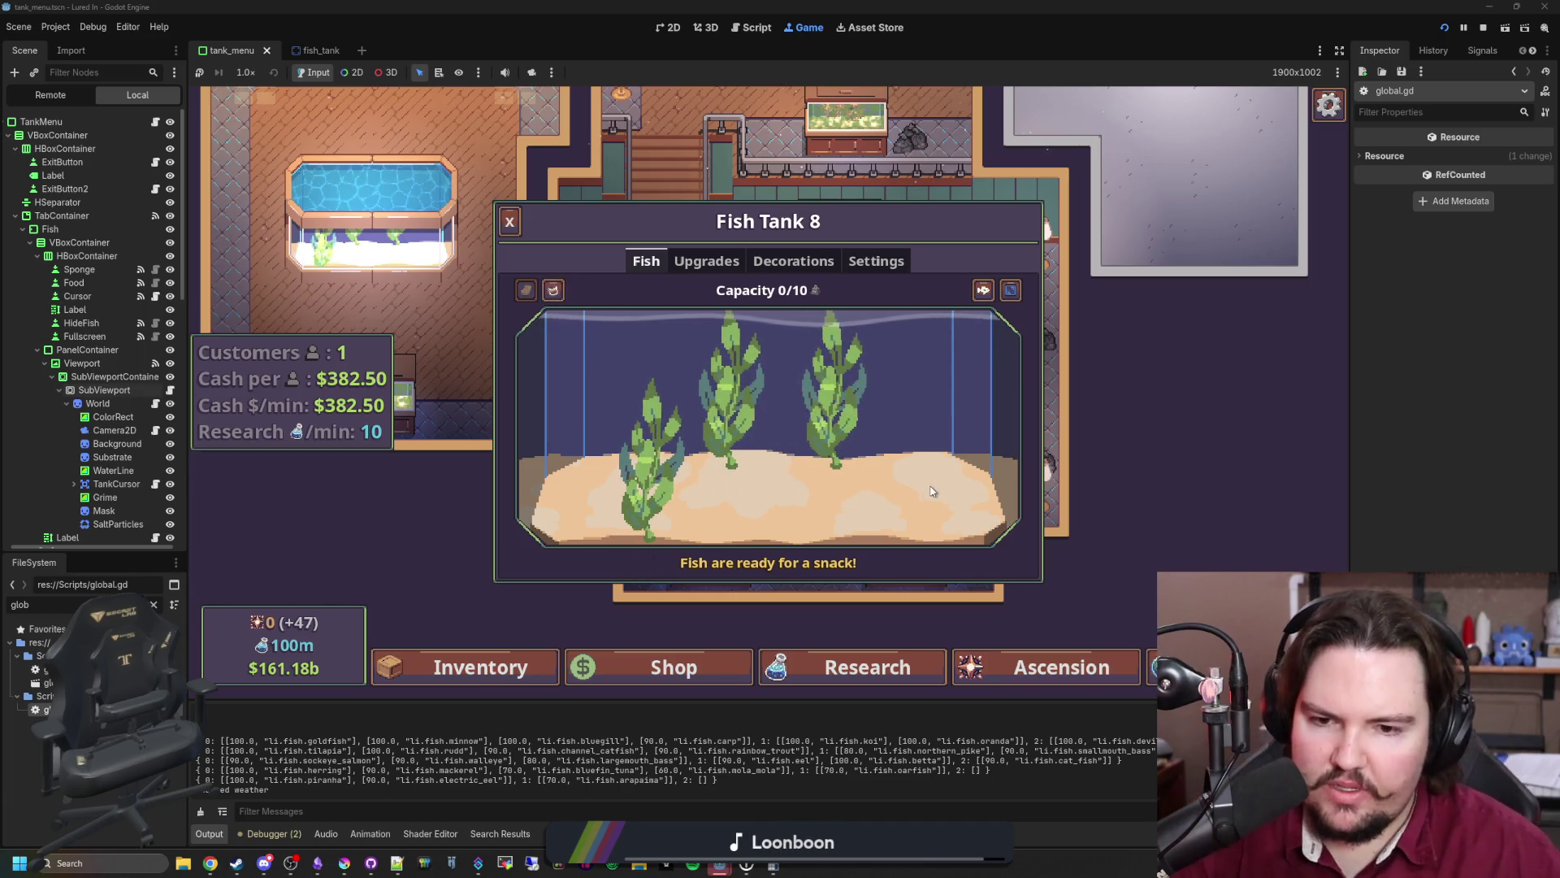
- Buy a Super Red plant, place it on the tank's right side, and close the panel
{"action": "left_click", "coordinate": [801, 261]}
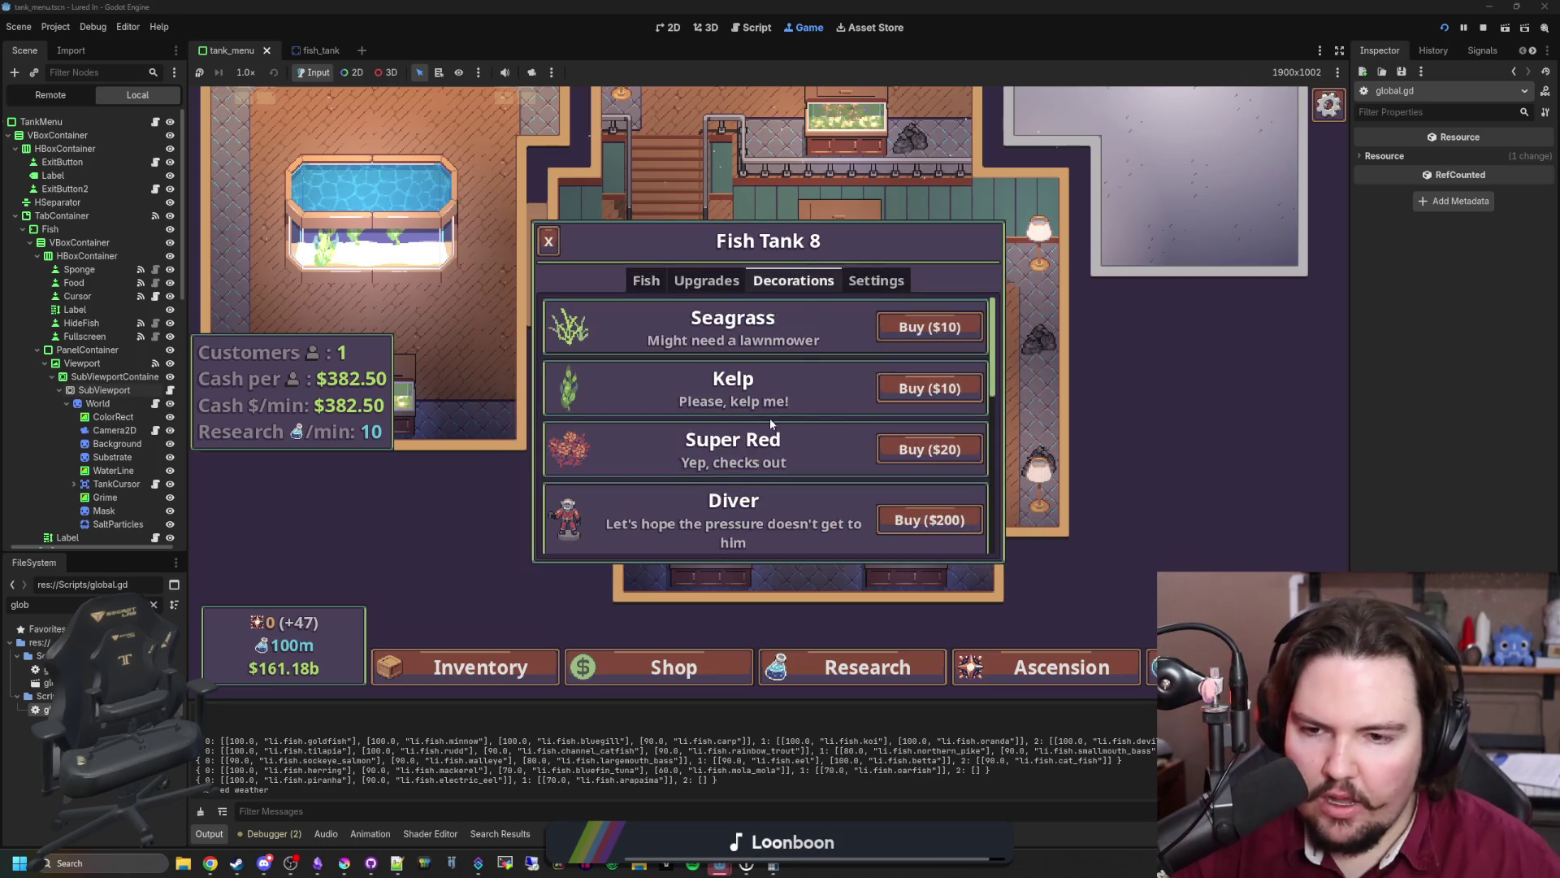
{"action": "left_click", "coordinate": [929, 449]}
{"action": "left_click", "coordinate": [863, 444]}
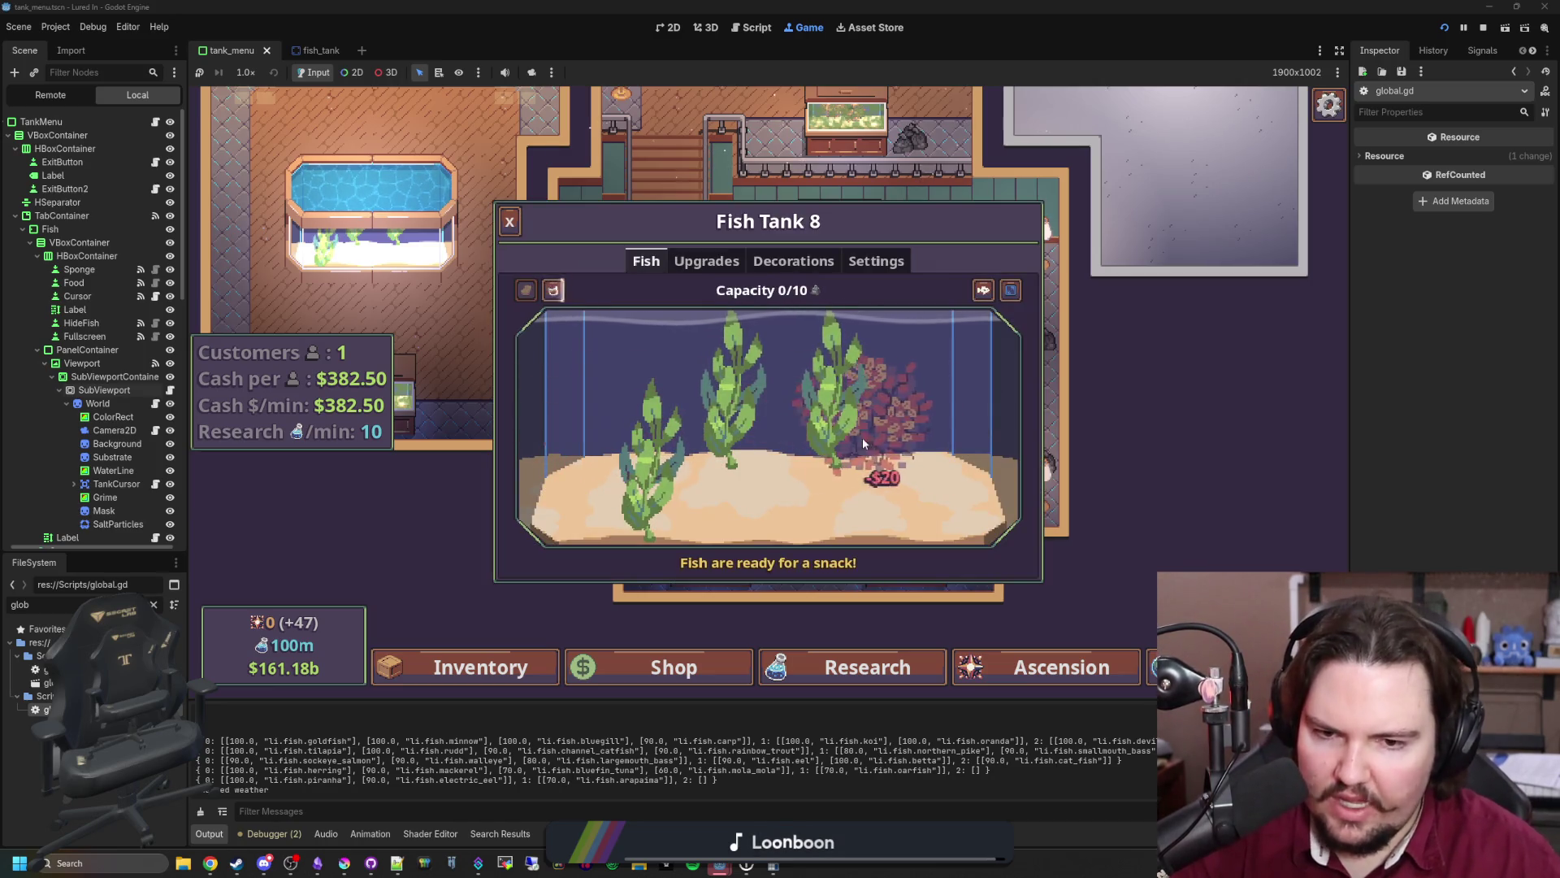
{"action": "key", "text": "Escape"}
{"action": "key", "text": "Escape"}
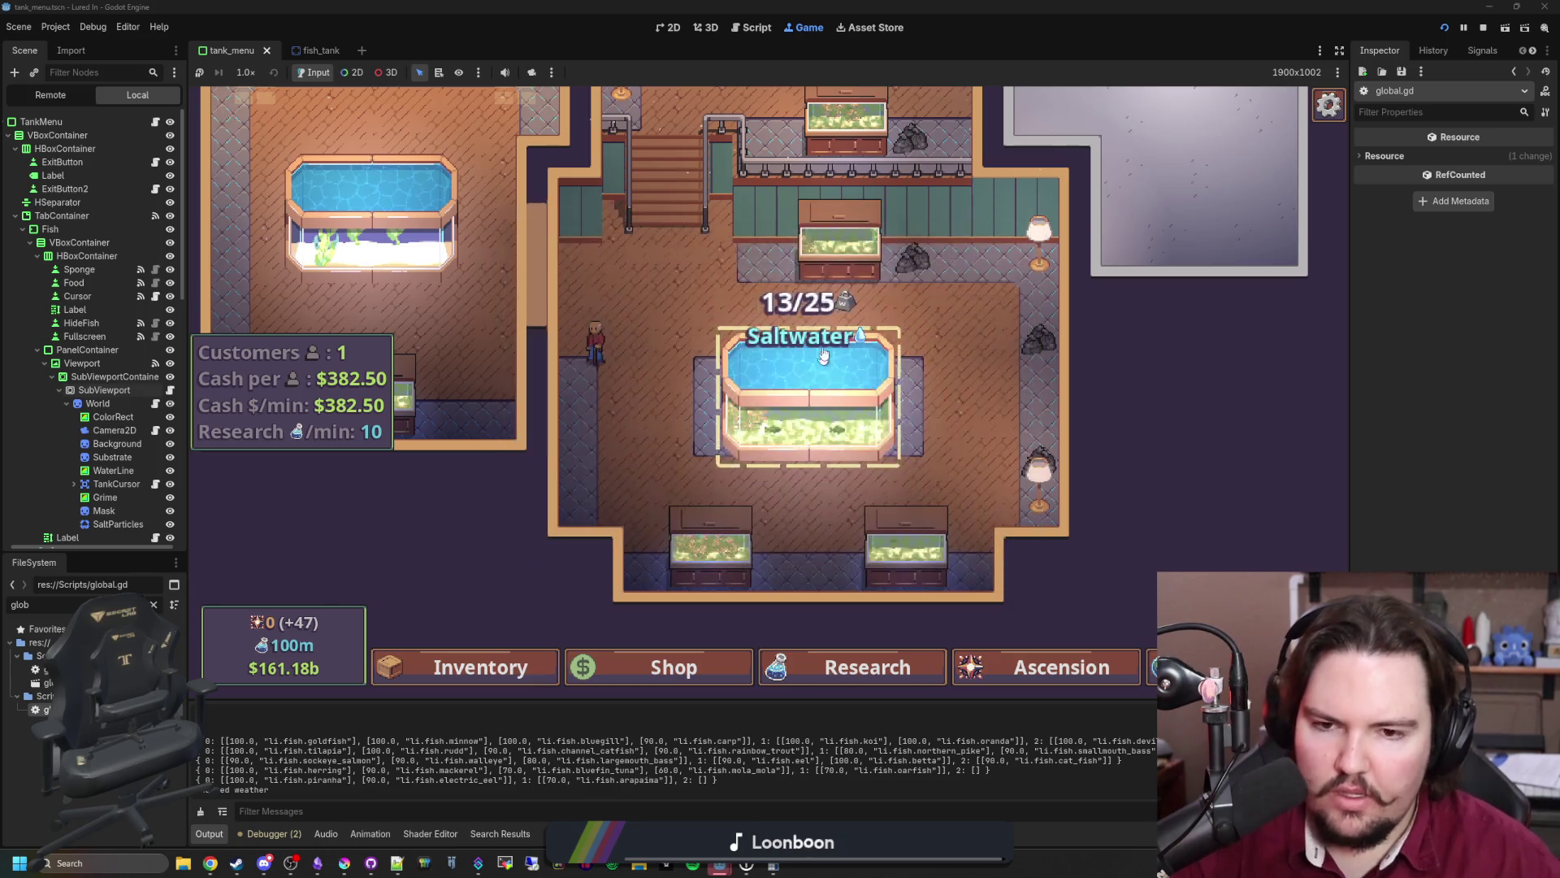
- Buy a Kelp plant for Fish Tank 2 and place it
{"action": "left_click", "coordinate": [823, 355]}
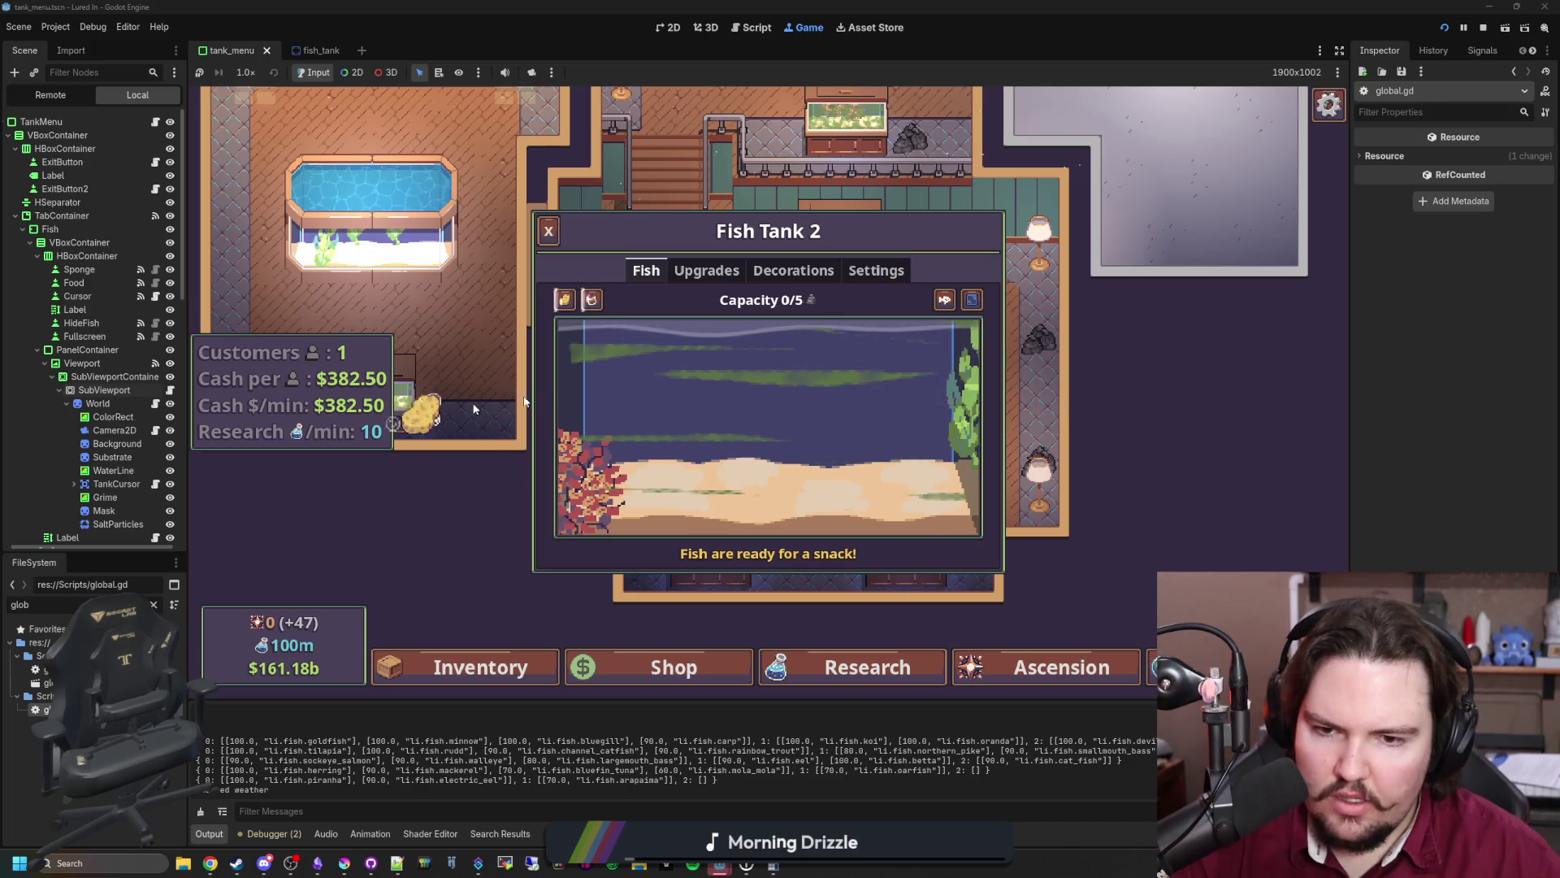
{"action": "left_click", "coordinate": [793, 271]}
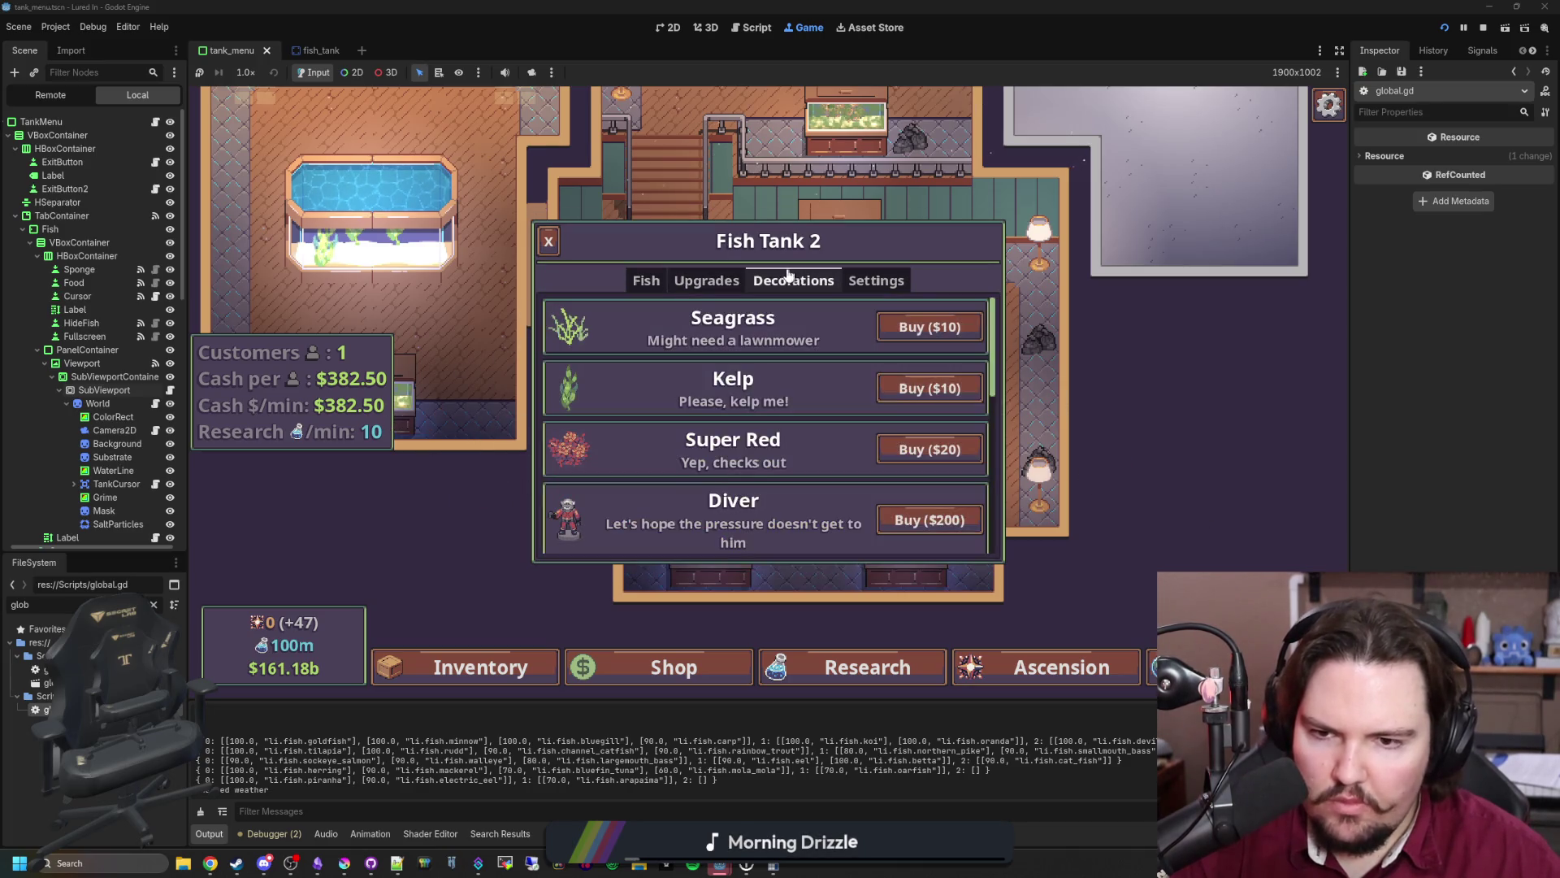
{"action": "left_click", "coordinate": [904, 380]}
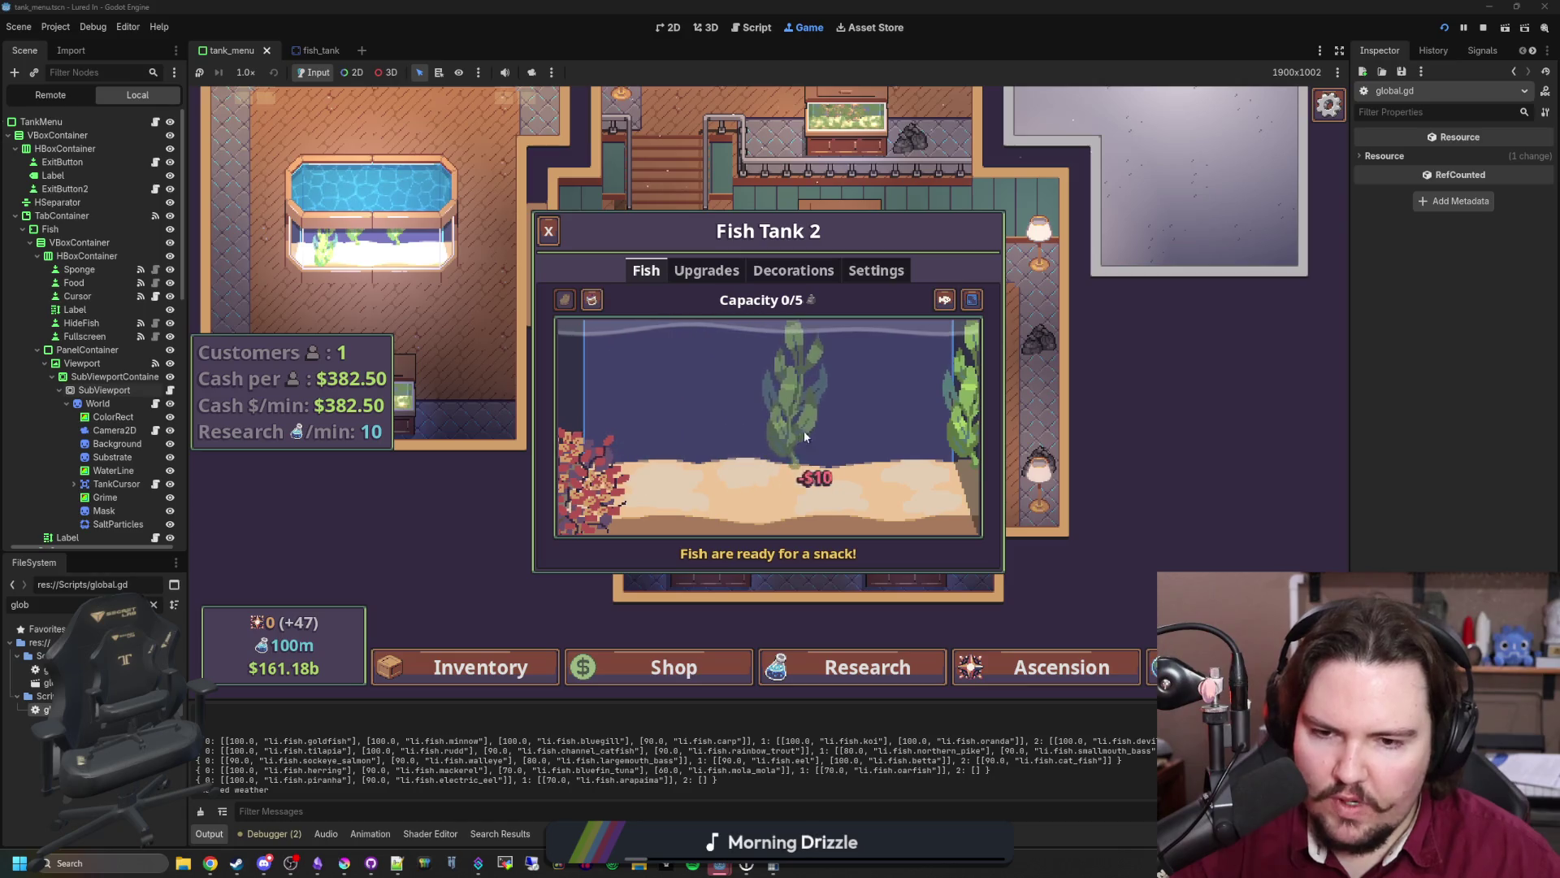
{"action": "left_click", "coordinate": [762, 403]}
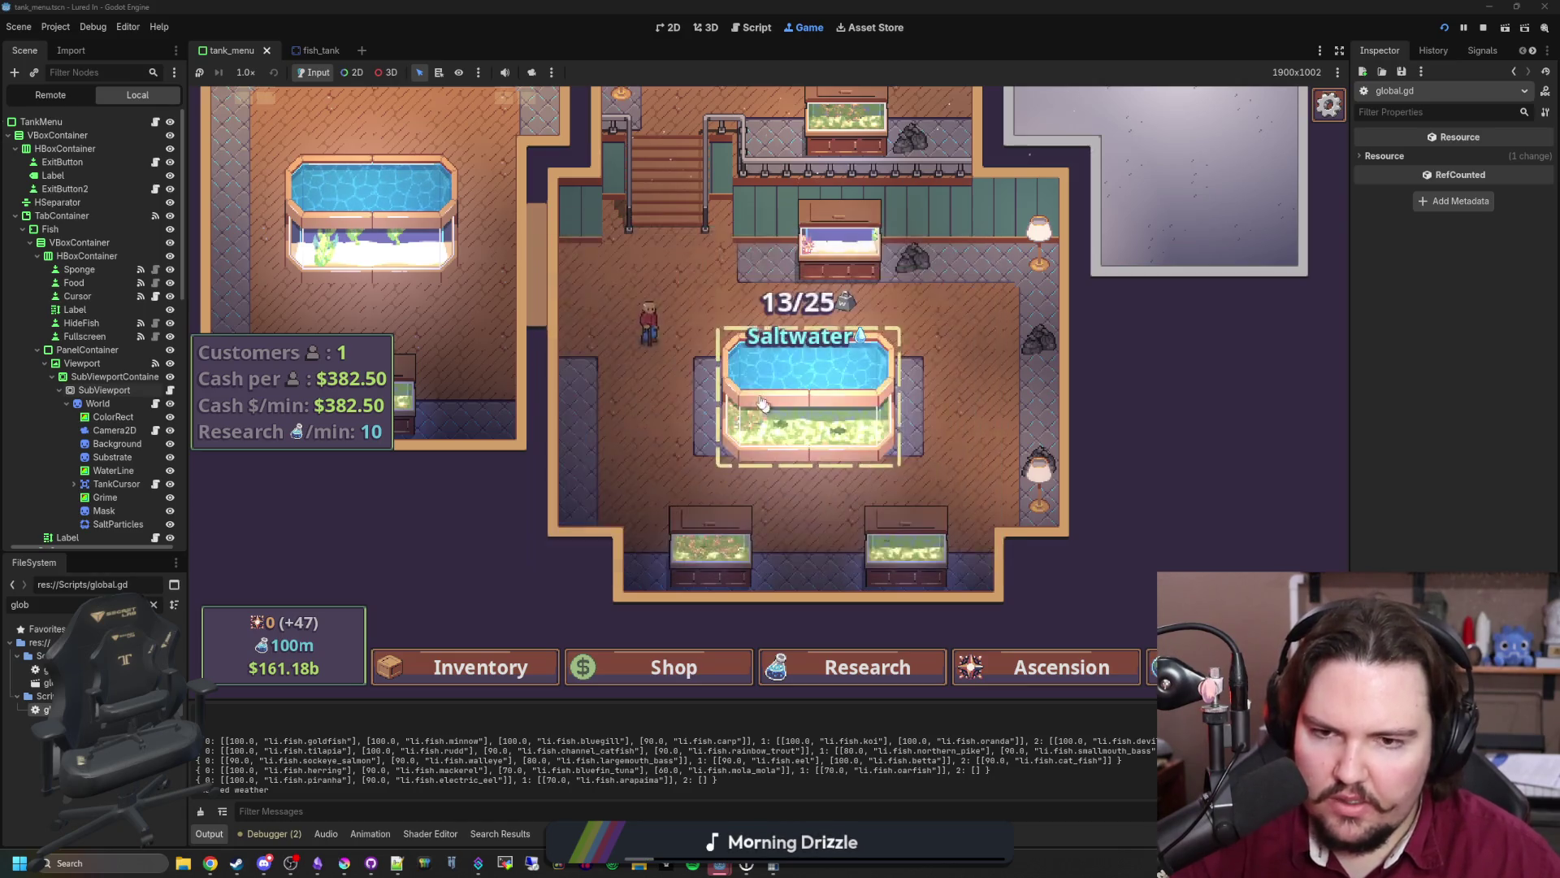
- In Fish Tank 8, place a Super Red at the left, try another Kelp, then close
{"action": "left_click", "coordinate": [762, 404]}
{"action": "left_click", "coordinate": [793, 260]}
{"action": "left_click", "coordinate": [926, 442]}
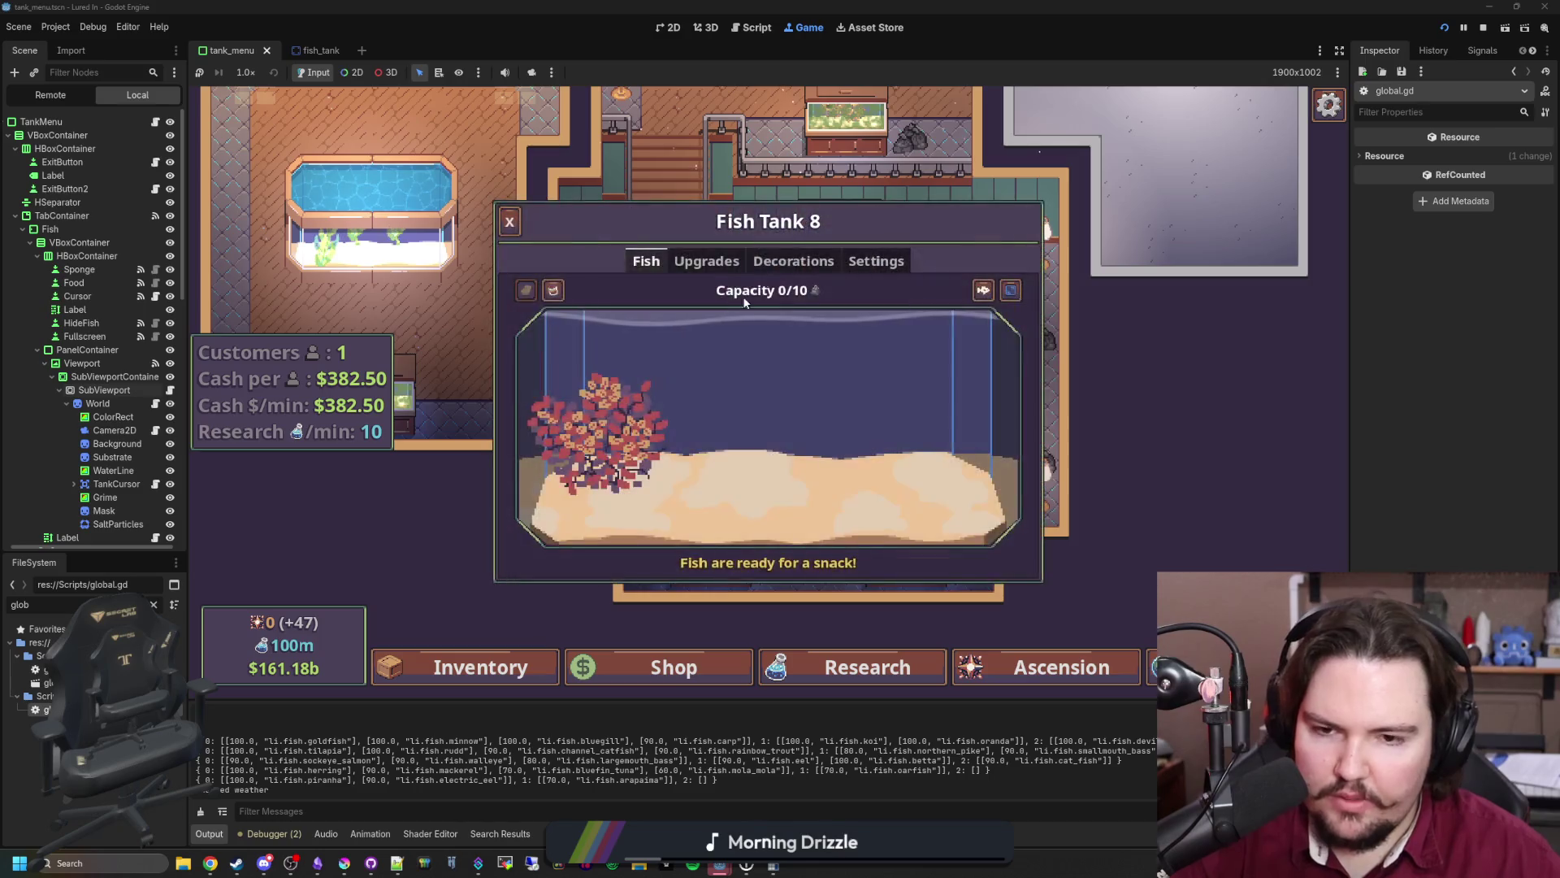
{"action": "left_click", "coordinate": [793, 260]}
{"action": "left_click", "coordinate": [925, 386]}
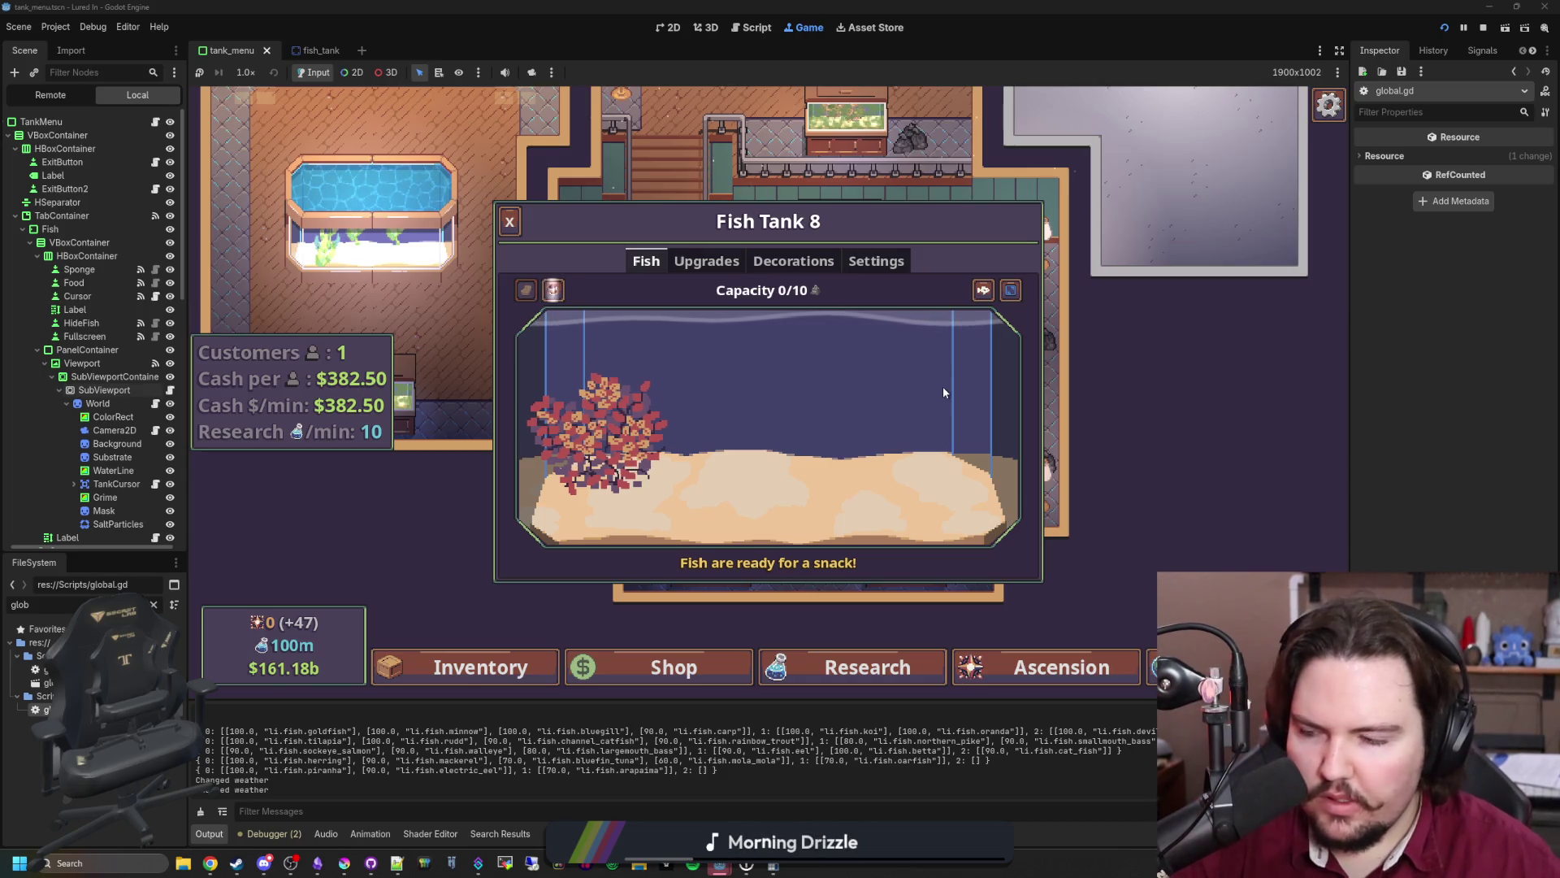
{"action": "key", "text": "Escape"}
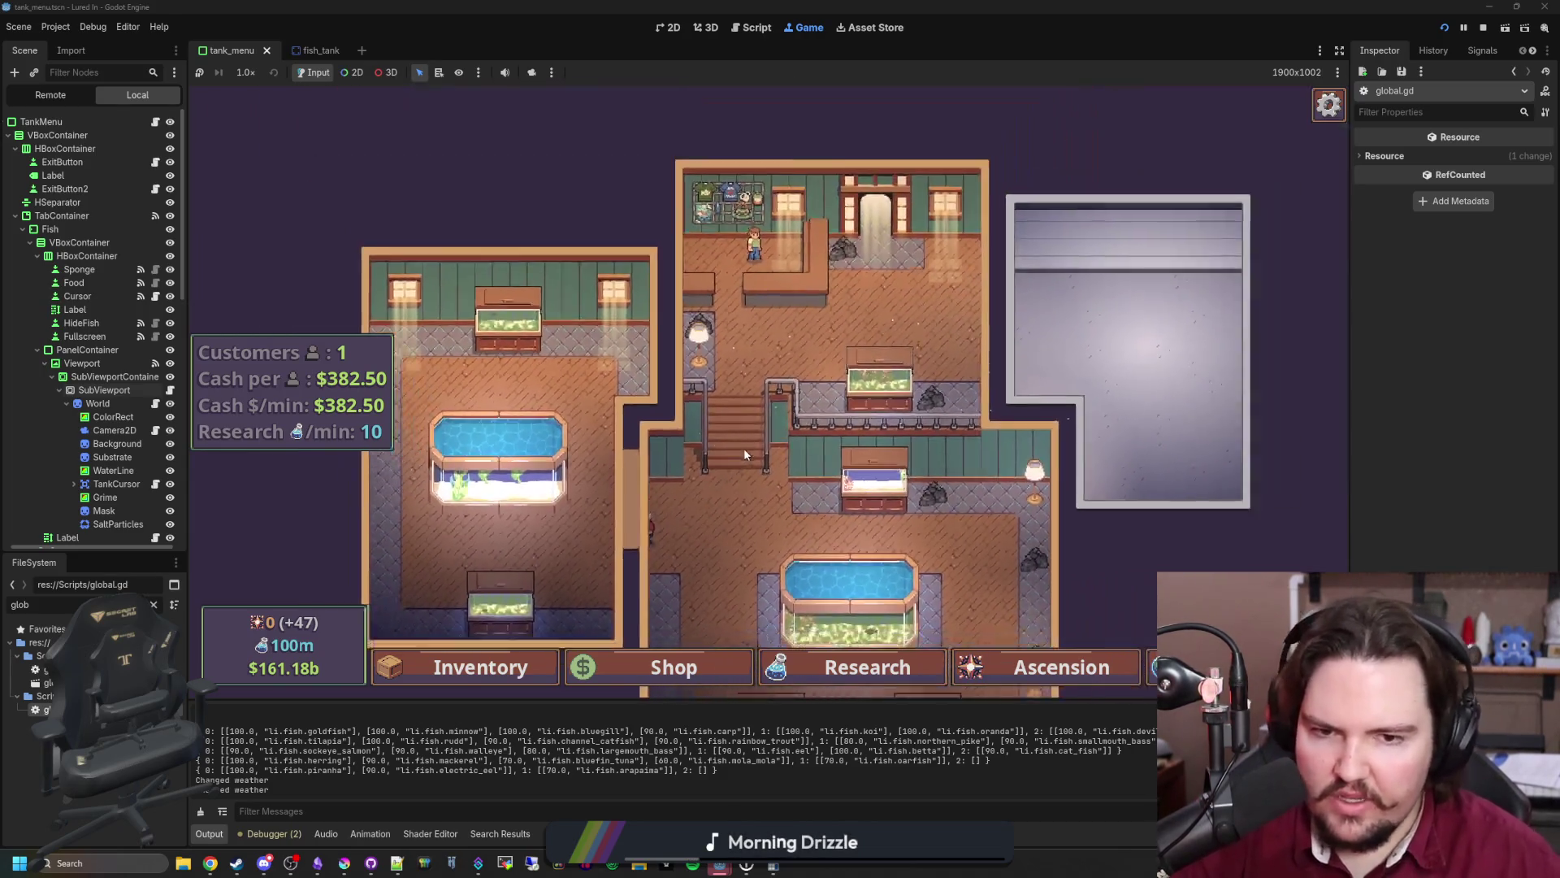
- Close the travel destinations list, then open and close the Saltwater tank panel
{"action": "scroll", "coordinate": [747, 502], "scroll_direction": "down", "scroll_amount": 3}
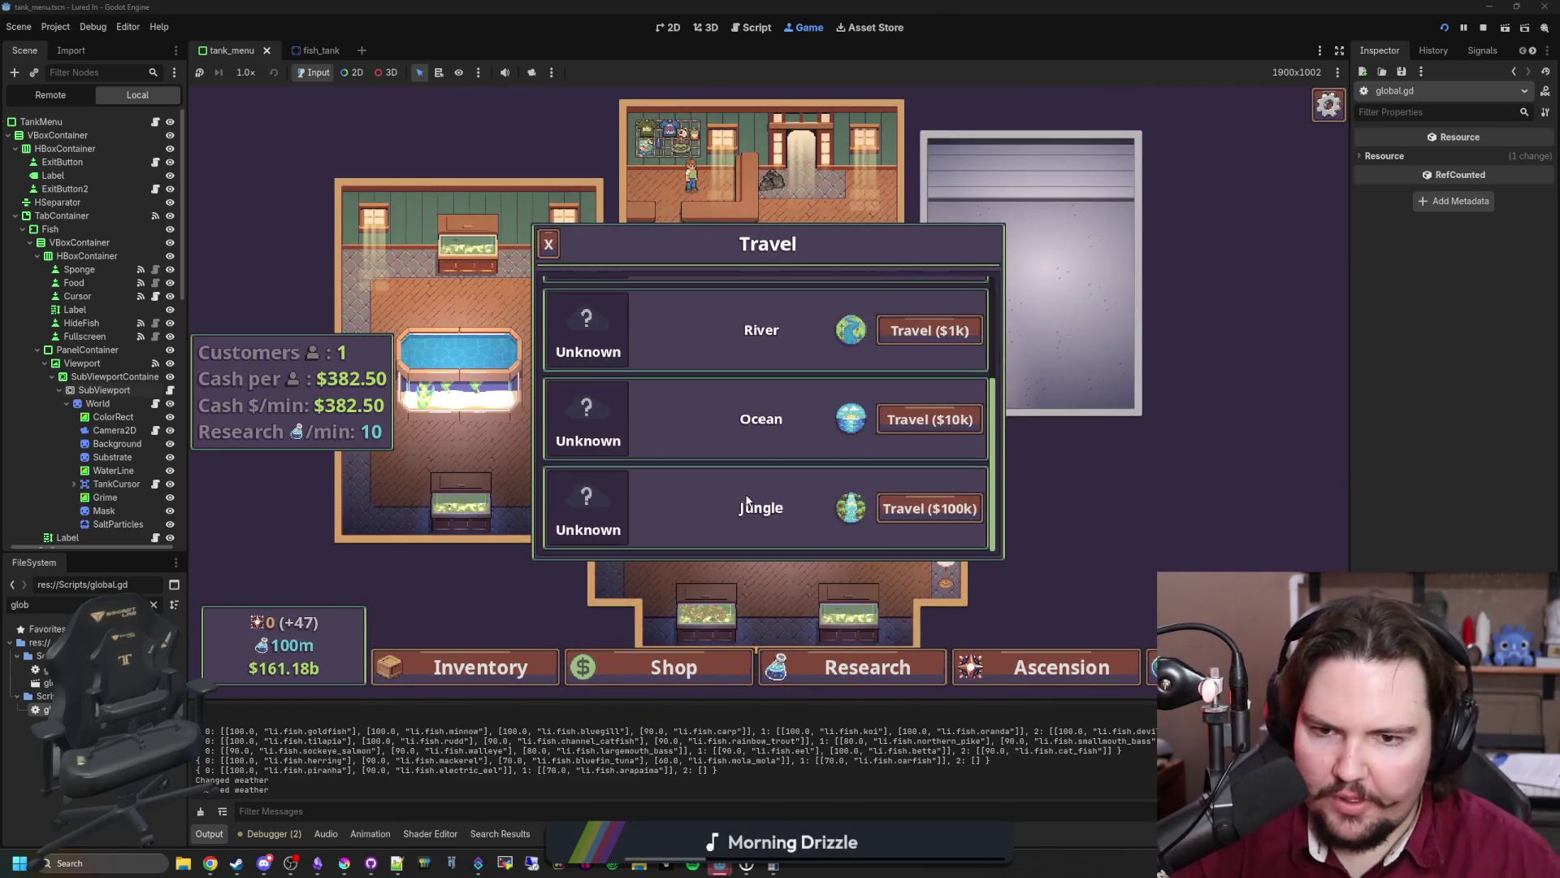
{"action": "scroll", "coordinate": [747, 502], "scroll_direction": "up", "scroll_amount": 3}
{"action": "key", "text": "Escape"}
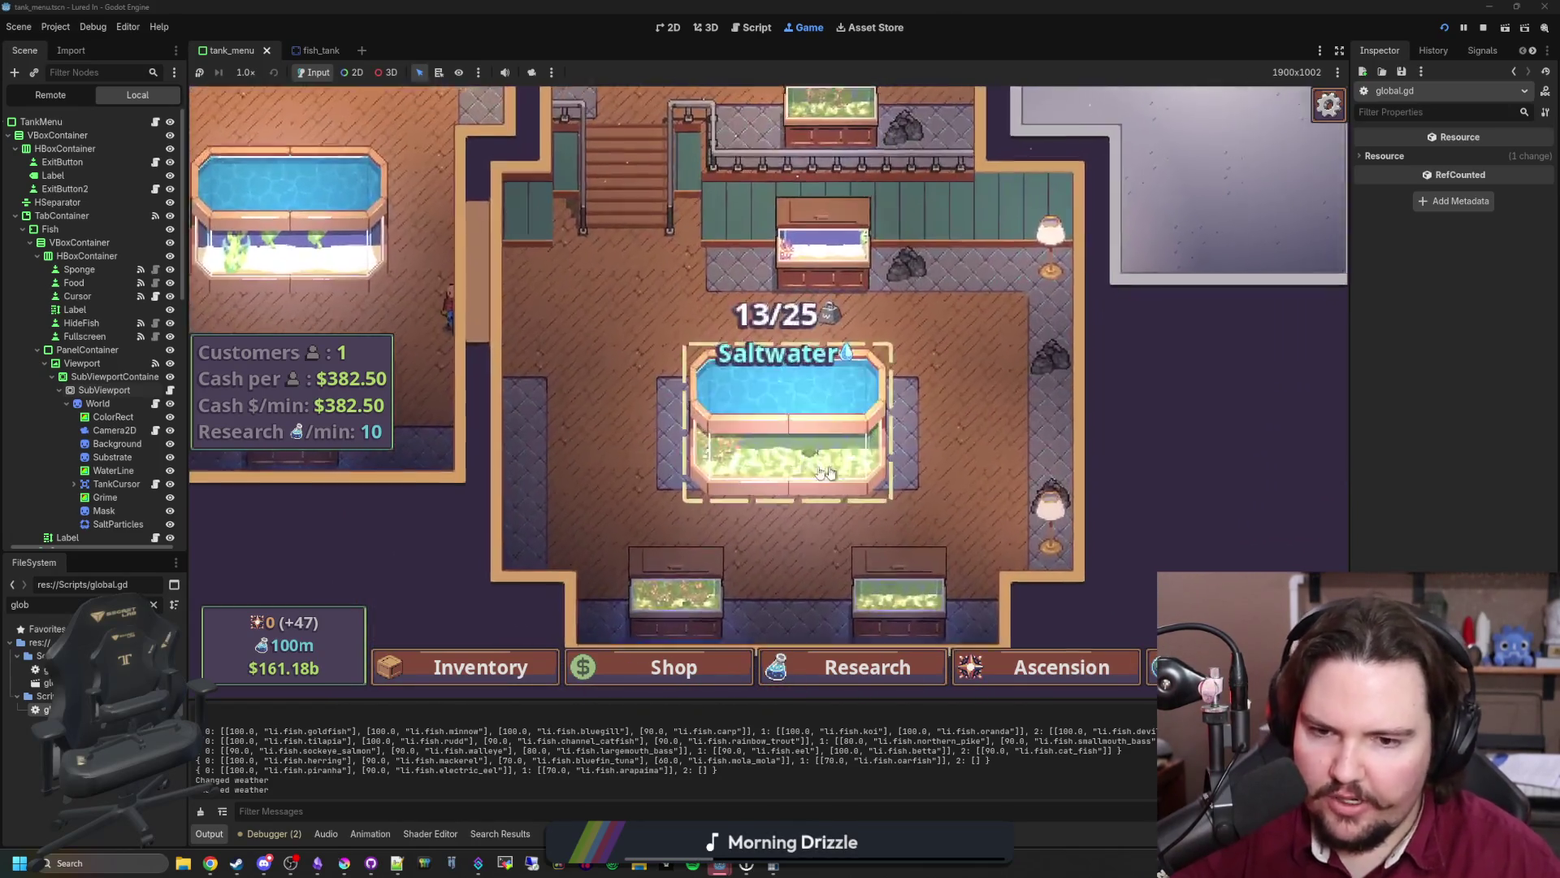
{"action": "left_click", "coordinate": [845, 443]}
{"action": "key", "text": "Escape"}
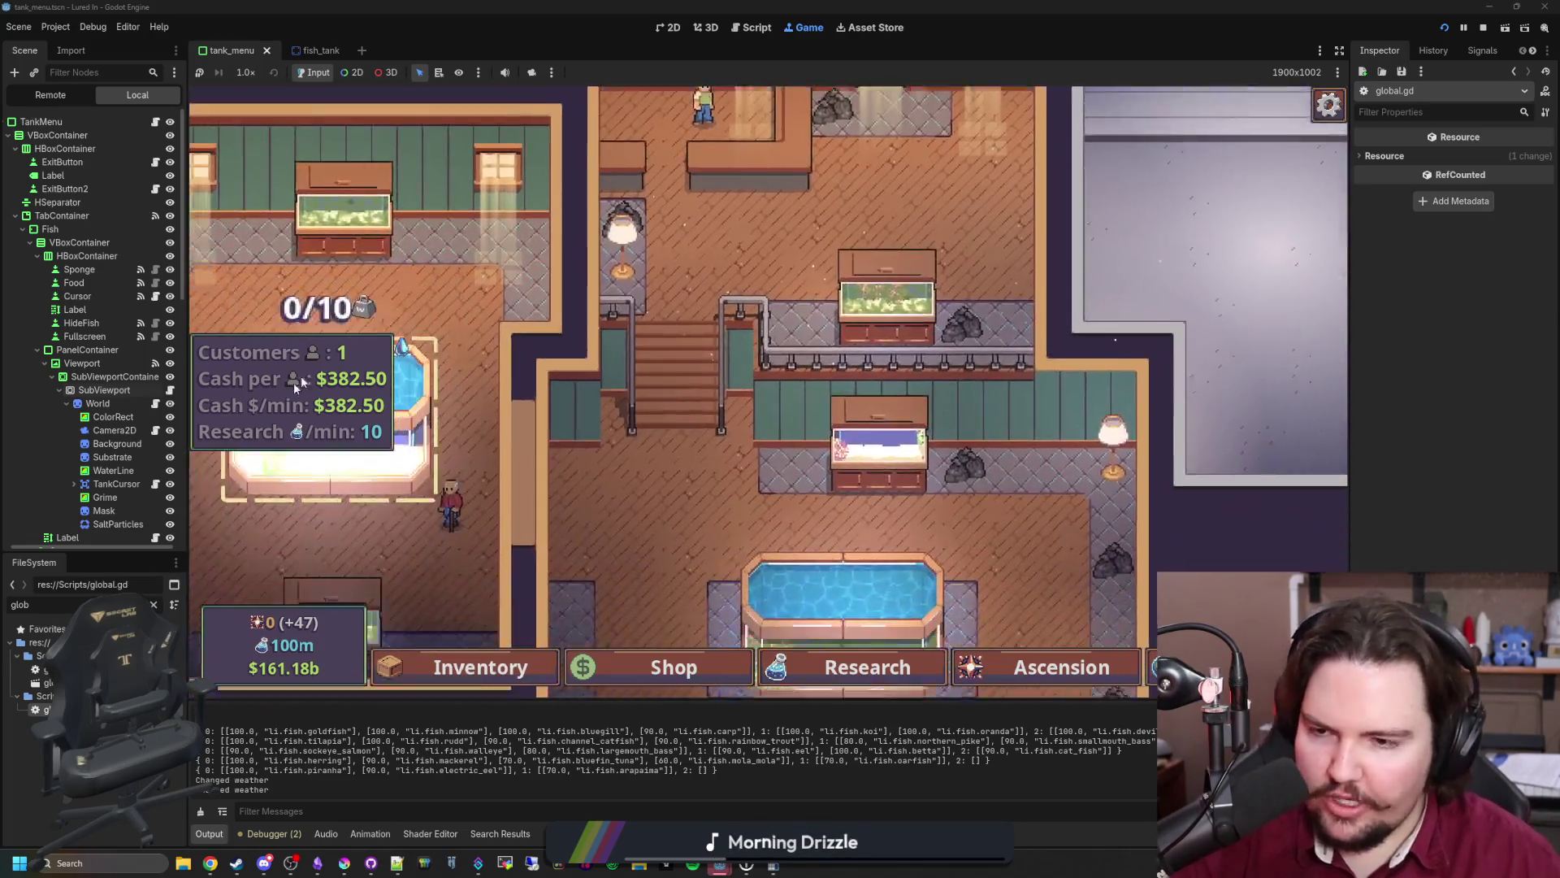
- Look through the general and gameplay options from the pause menu, then resume
{"action": "key", "text": "Escape"}
{"action": "left_click", "coordinate": [745, 394]}
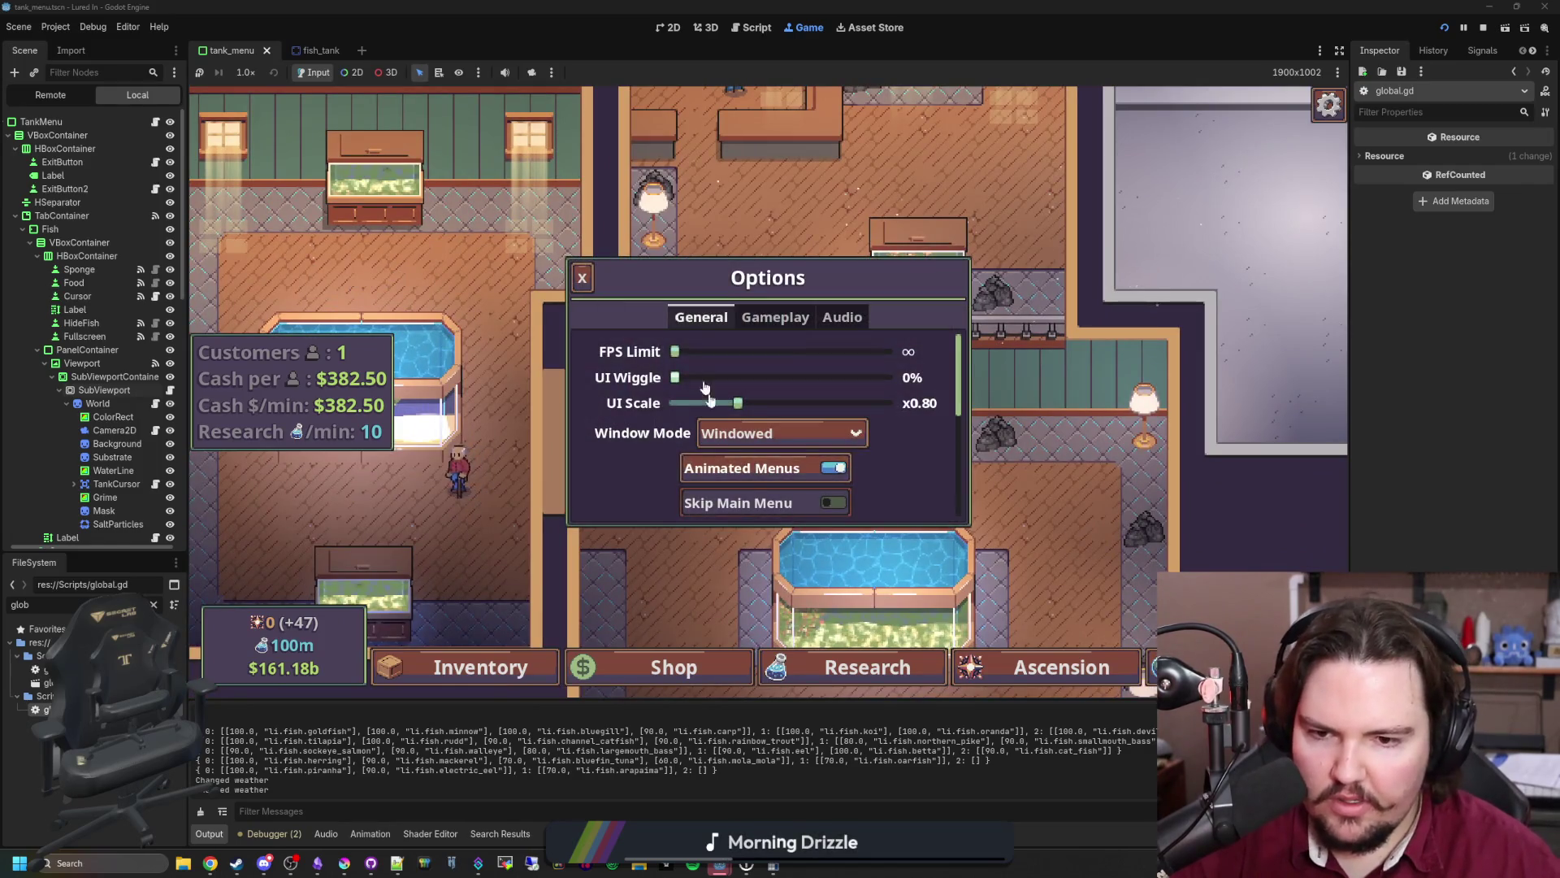
{"action": "left_click", "coordinate": [772, 318]}
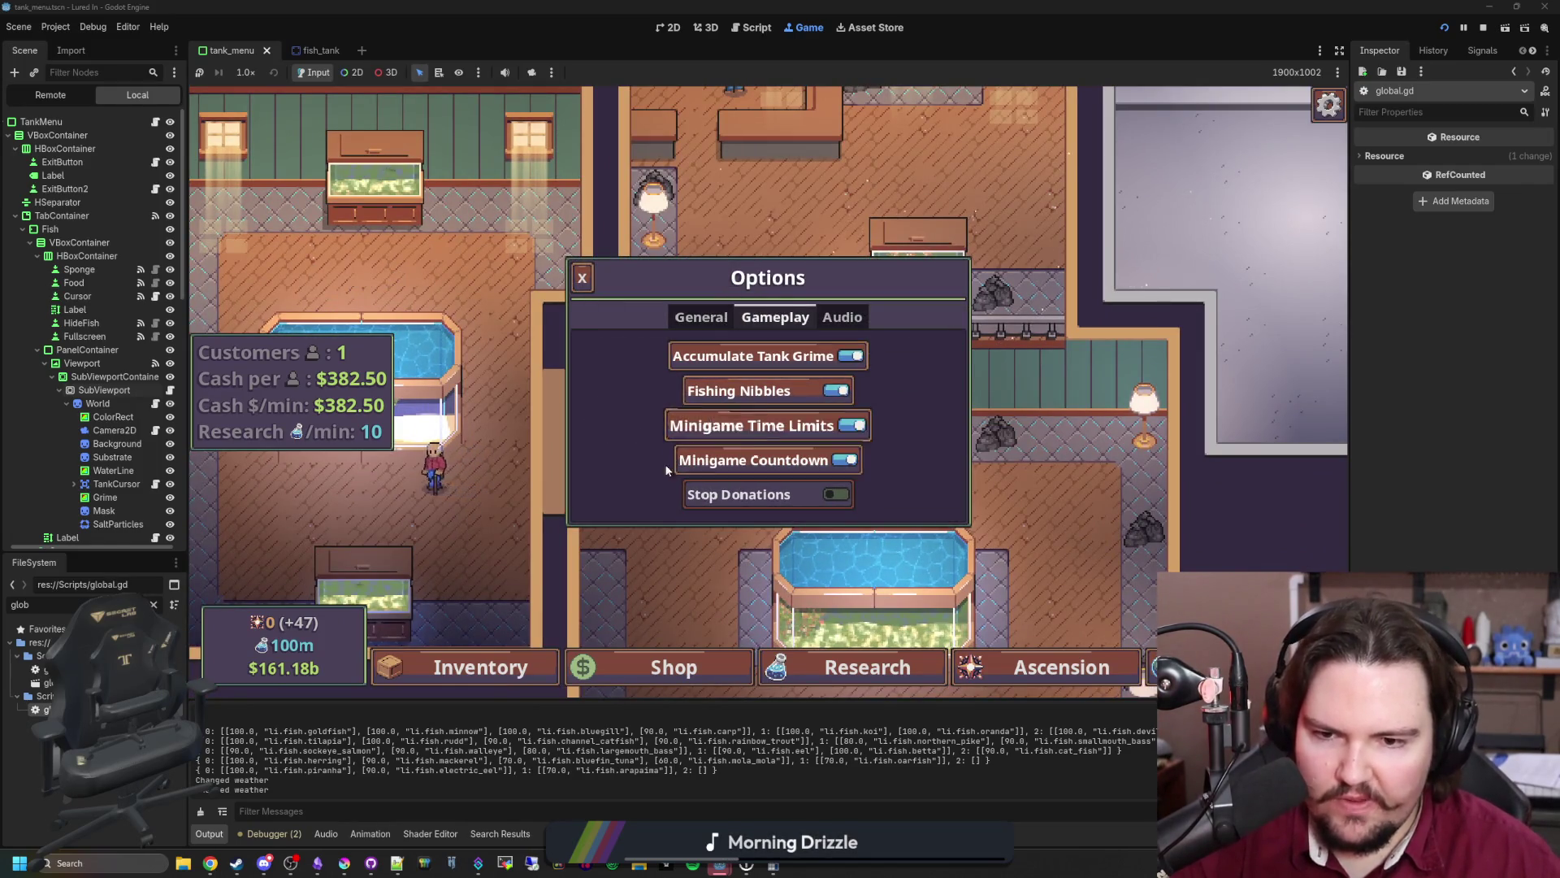
{"action": "left_click", "coordinate": [700, 317]}
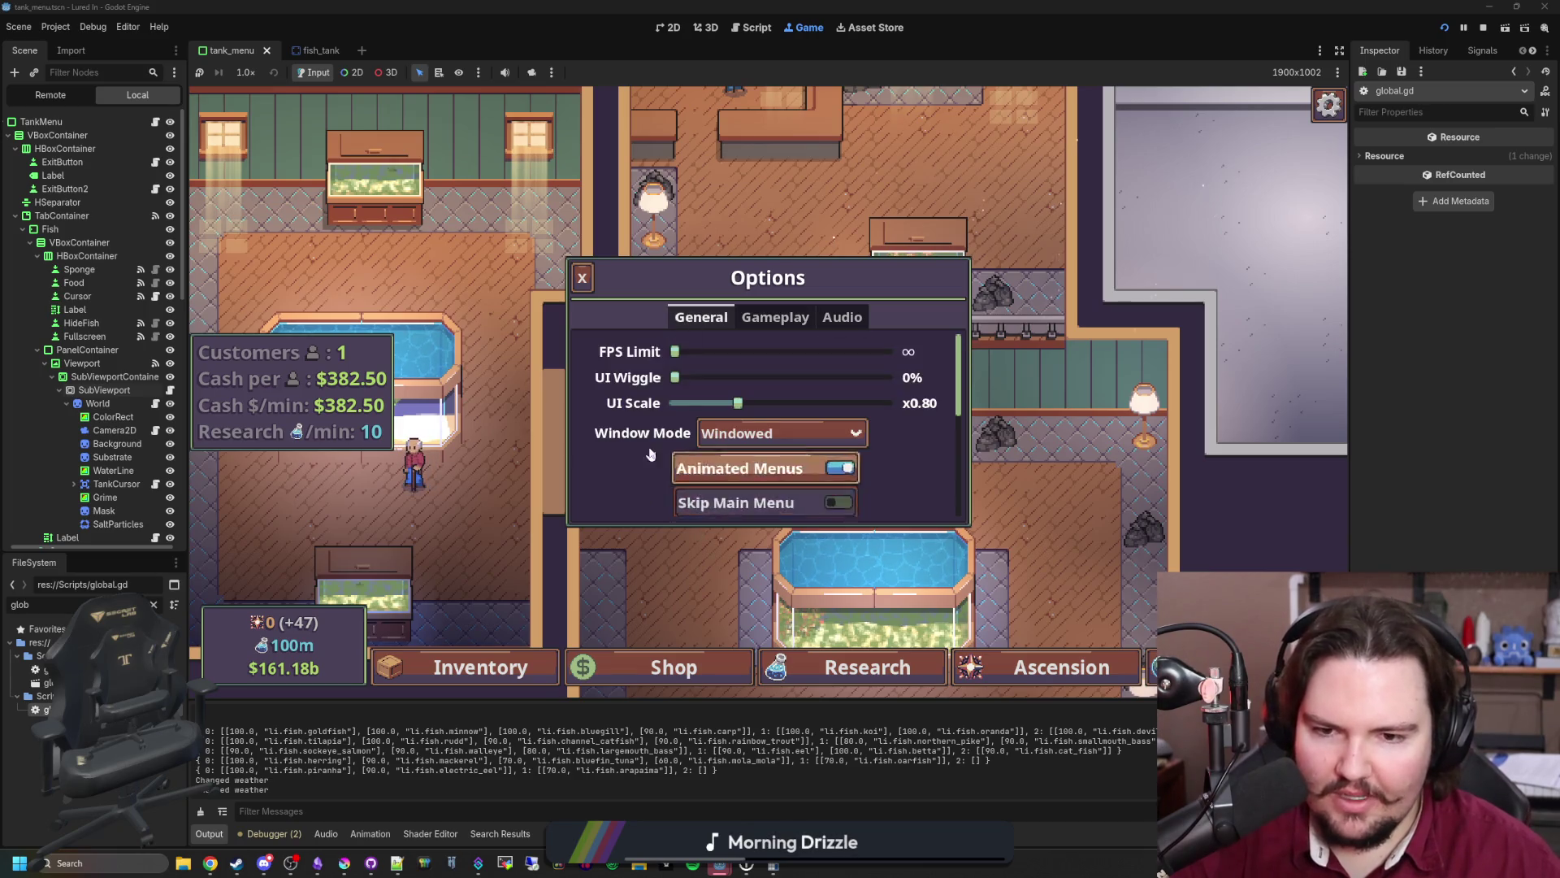
{"action": "scroll", "coordinate": [720, 441], "scroll_direction": "down", "scroll_amount": 3}
{"action": "scroll", "coordinate": [721, 441], "scroll_direction": "down", "scroll_amount": 1}
{"action": "left_click", "coordinate": [583, 553]}
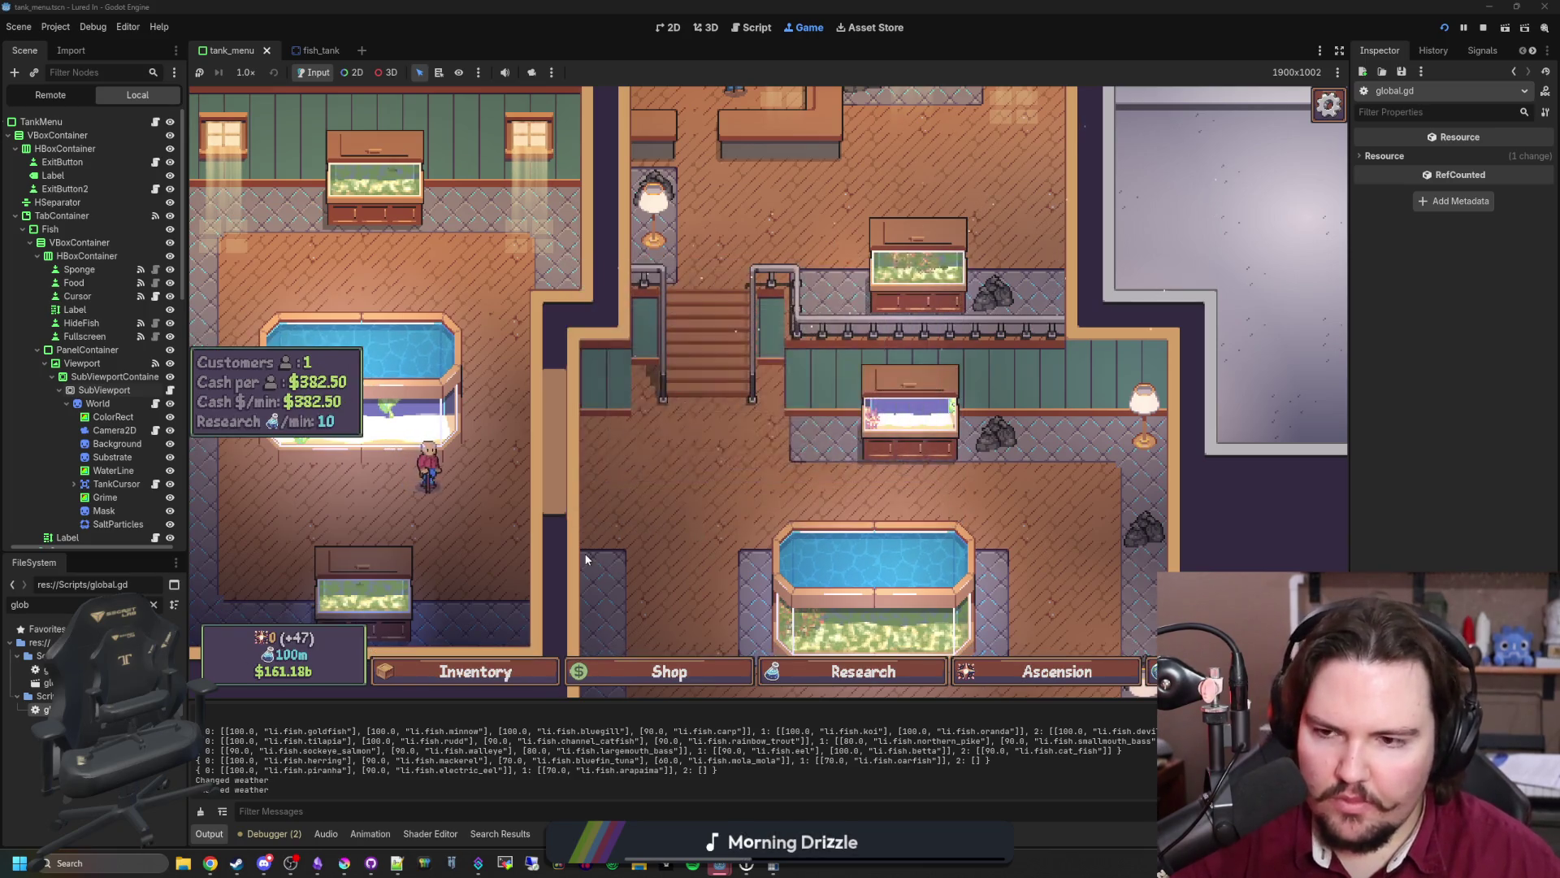
{"action": "left_click", "coordinate": [626, 536]}
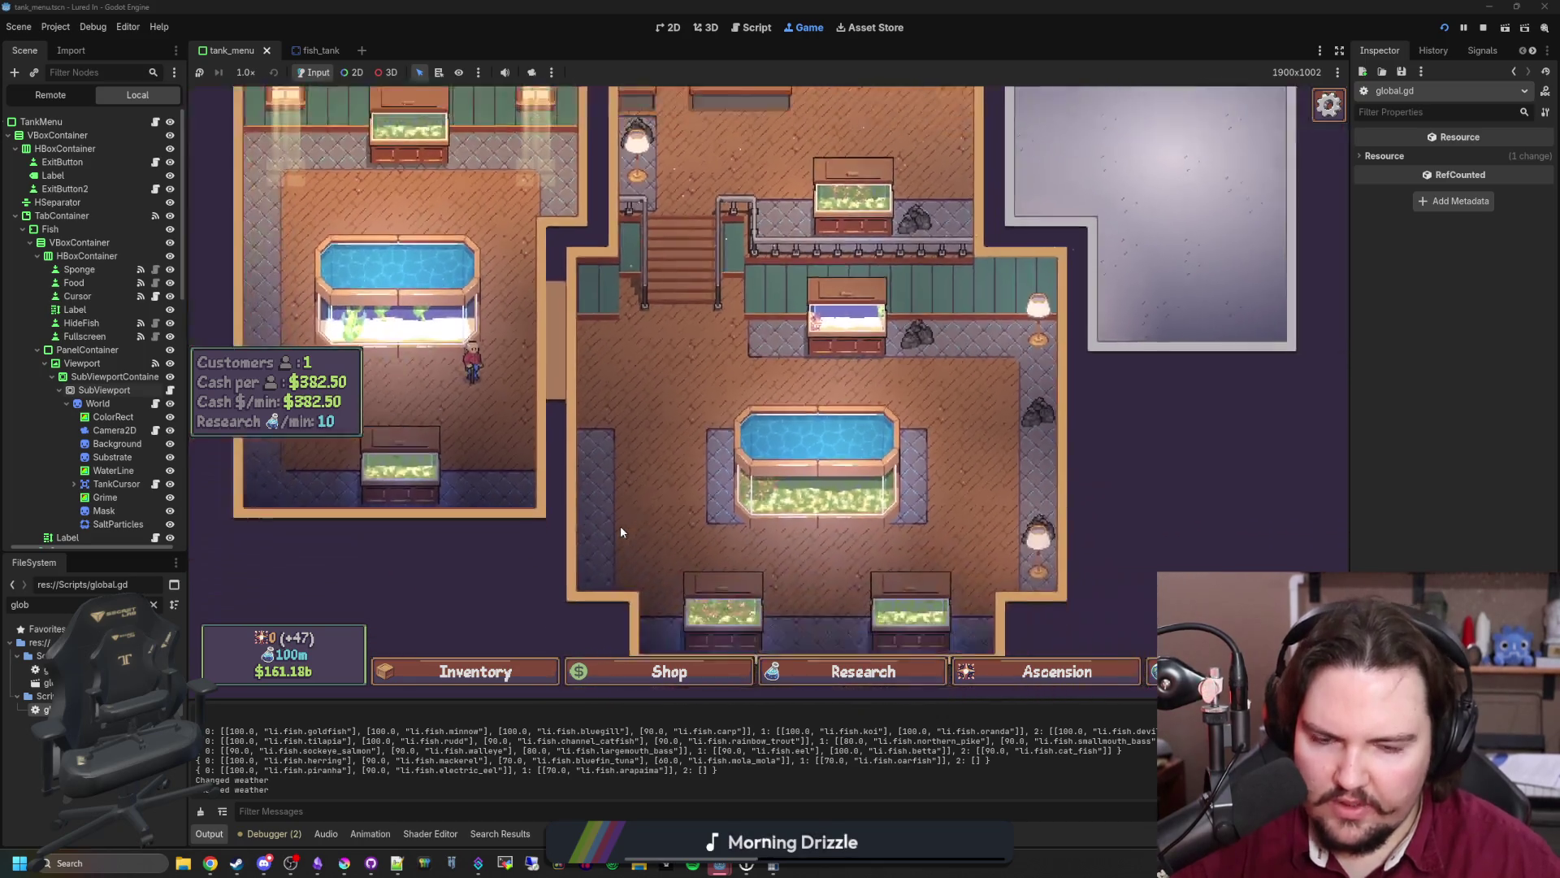
{"action": "key", "text": "Escape"}
{"action": "key", "text": "Escape"}
- Check Fish Tank 7's Upgrades, Decorations and Fish tabs, then quit the game
{"action": "left_click", "coordinate": [718, 467]}
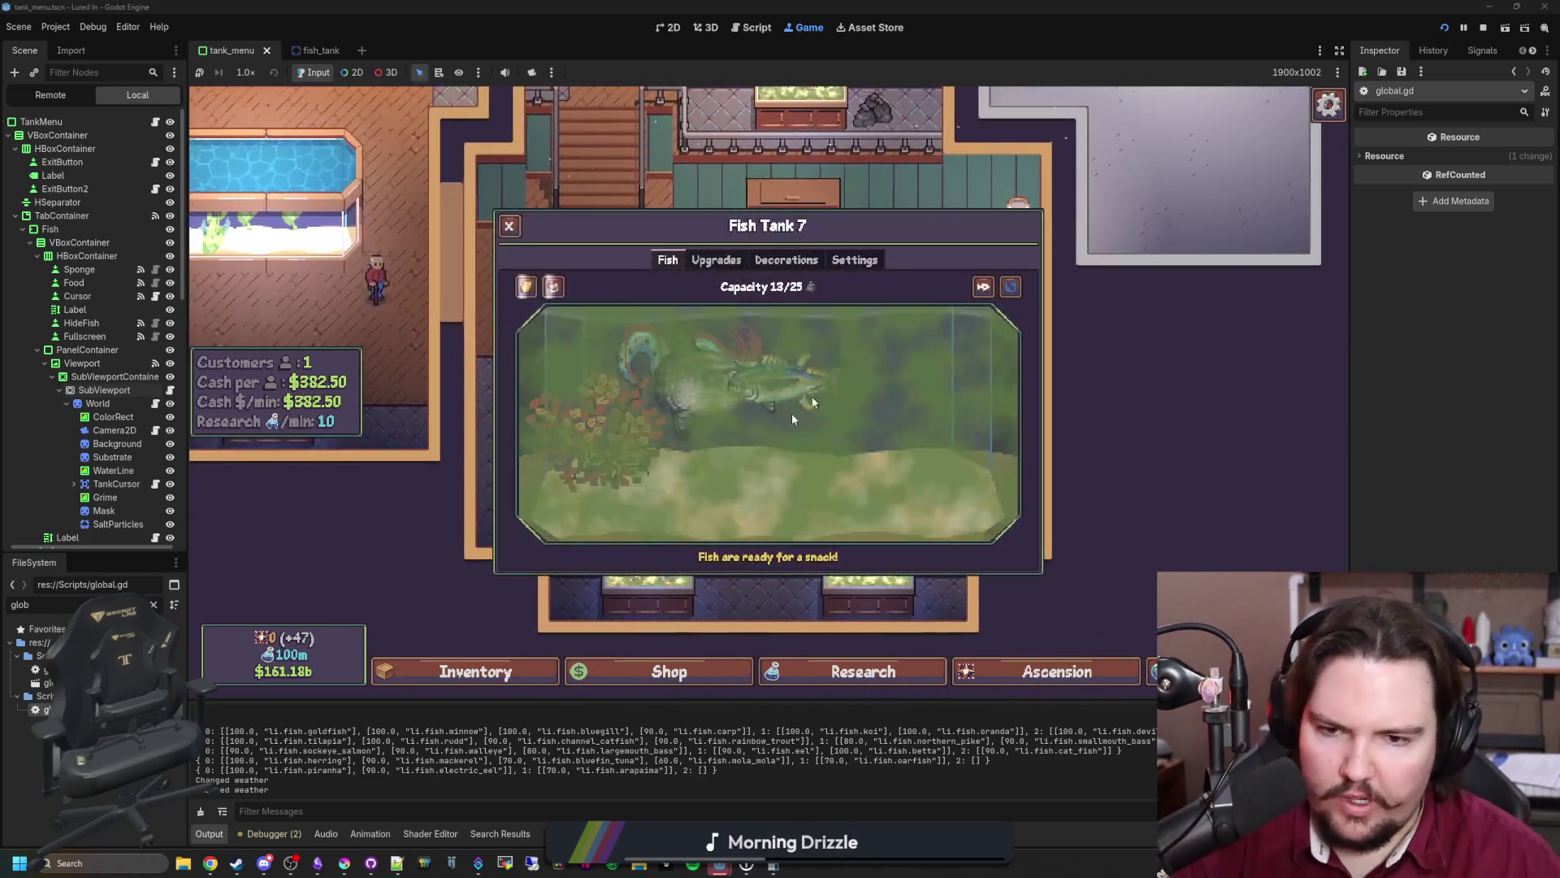
{"action": "left_click", "coordinate": [716, 259]}
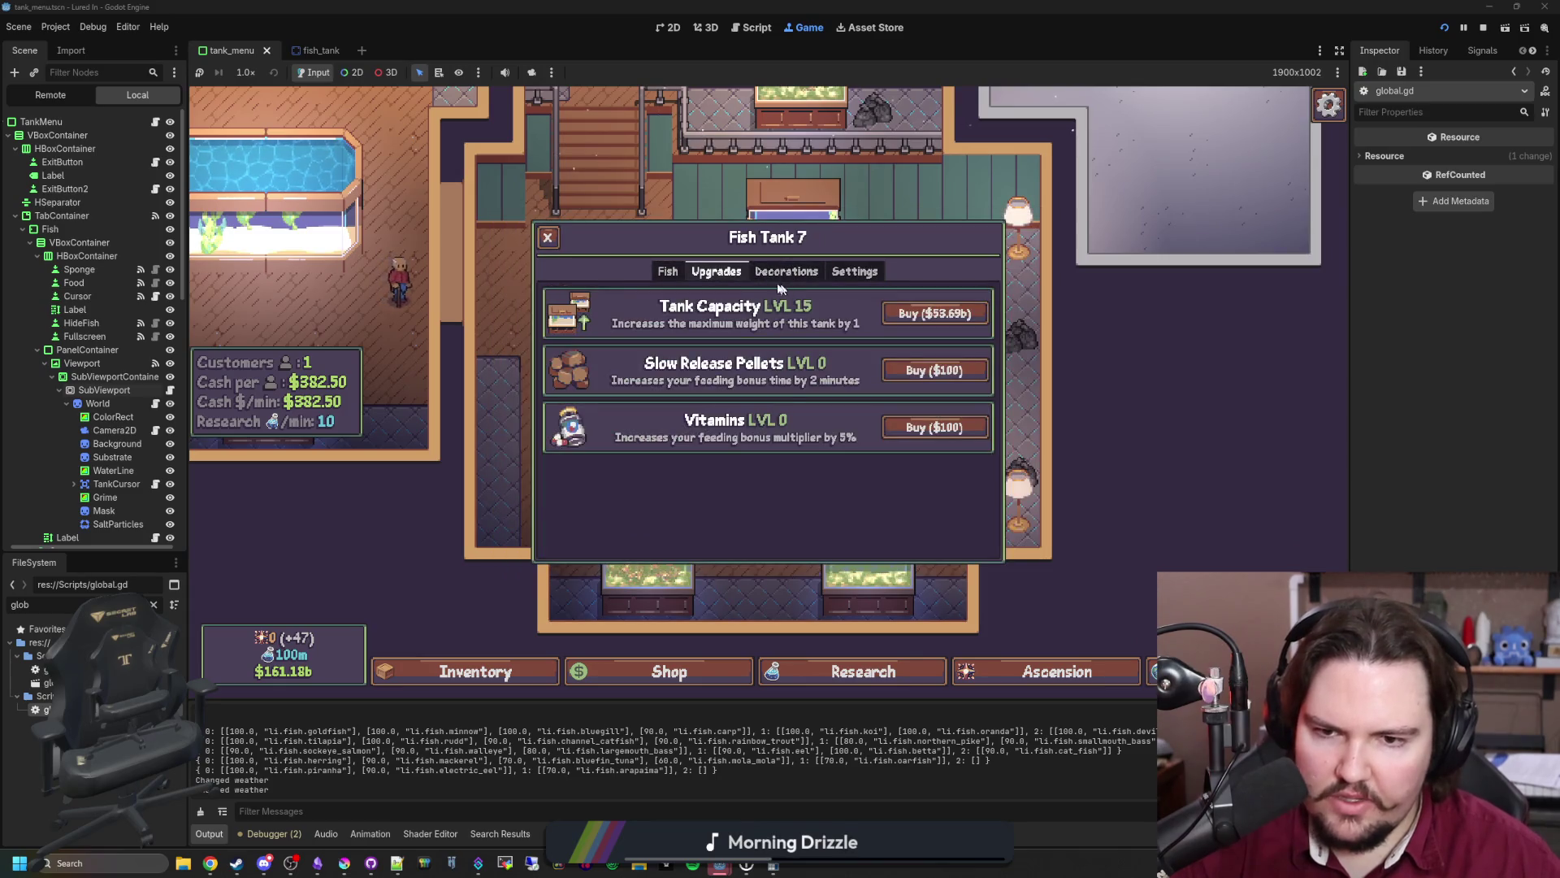
{"action": "left_click", "coordinate": [786, 259]}
{"action": "left_click", "coordinate": [667, 259]}
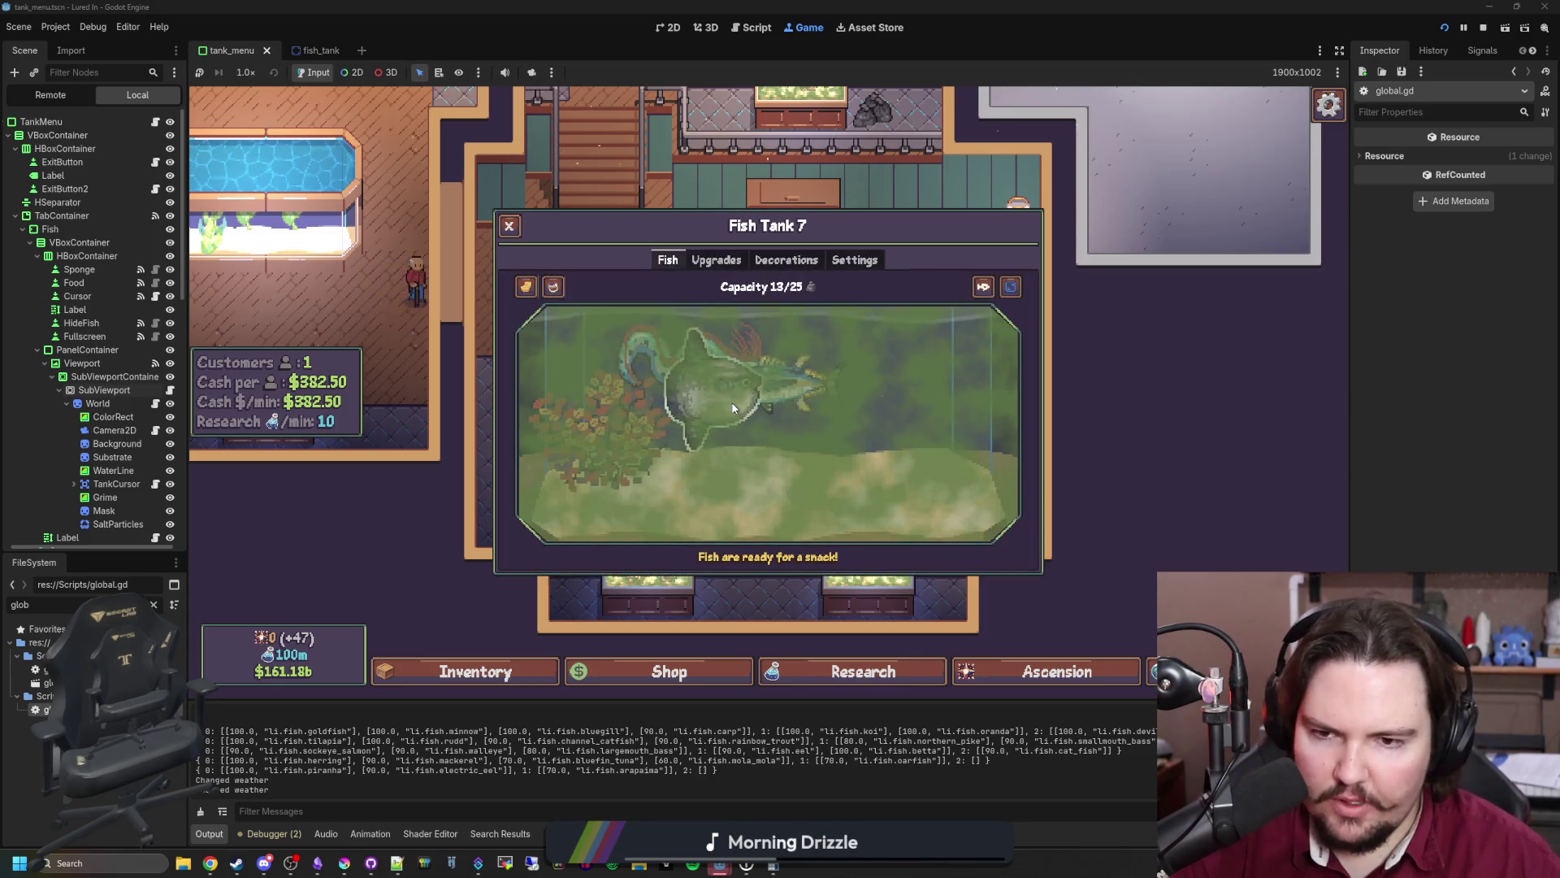
{"action": "key", "text": "Escape"}
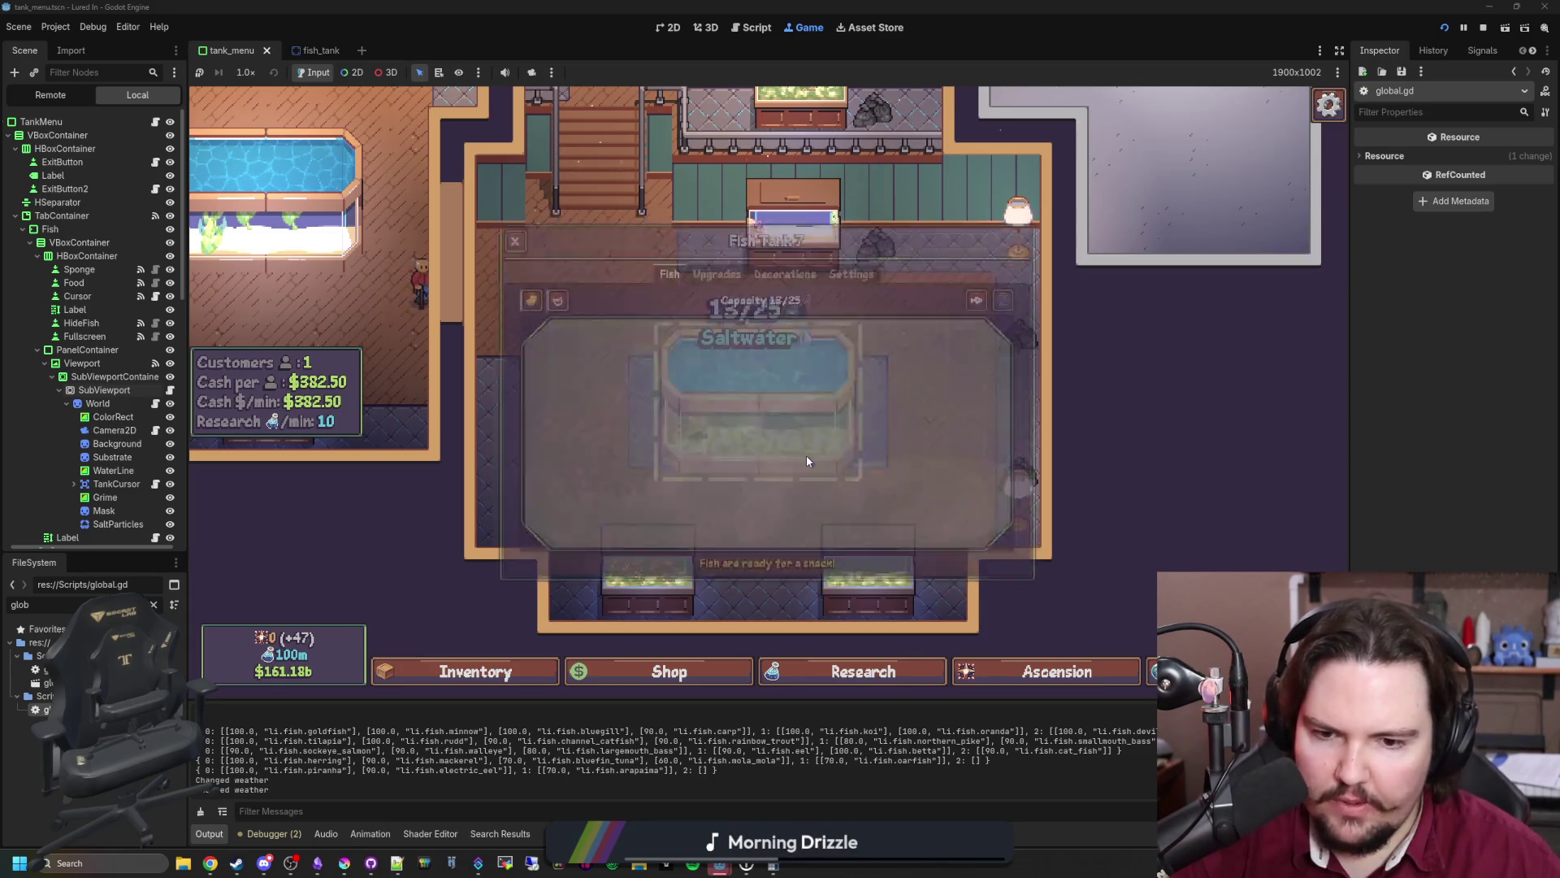
{"action": "key", "text": "Escape"}
{"action": "left_click", "coordinate": [771, 464]}
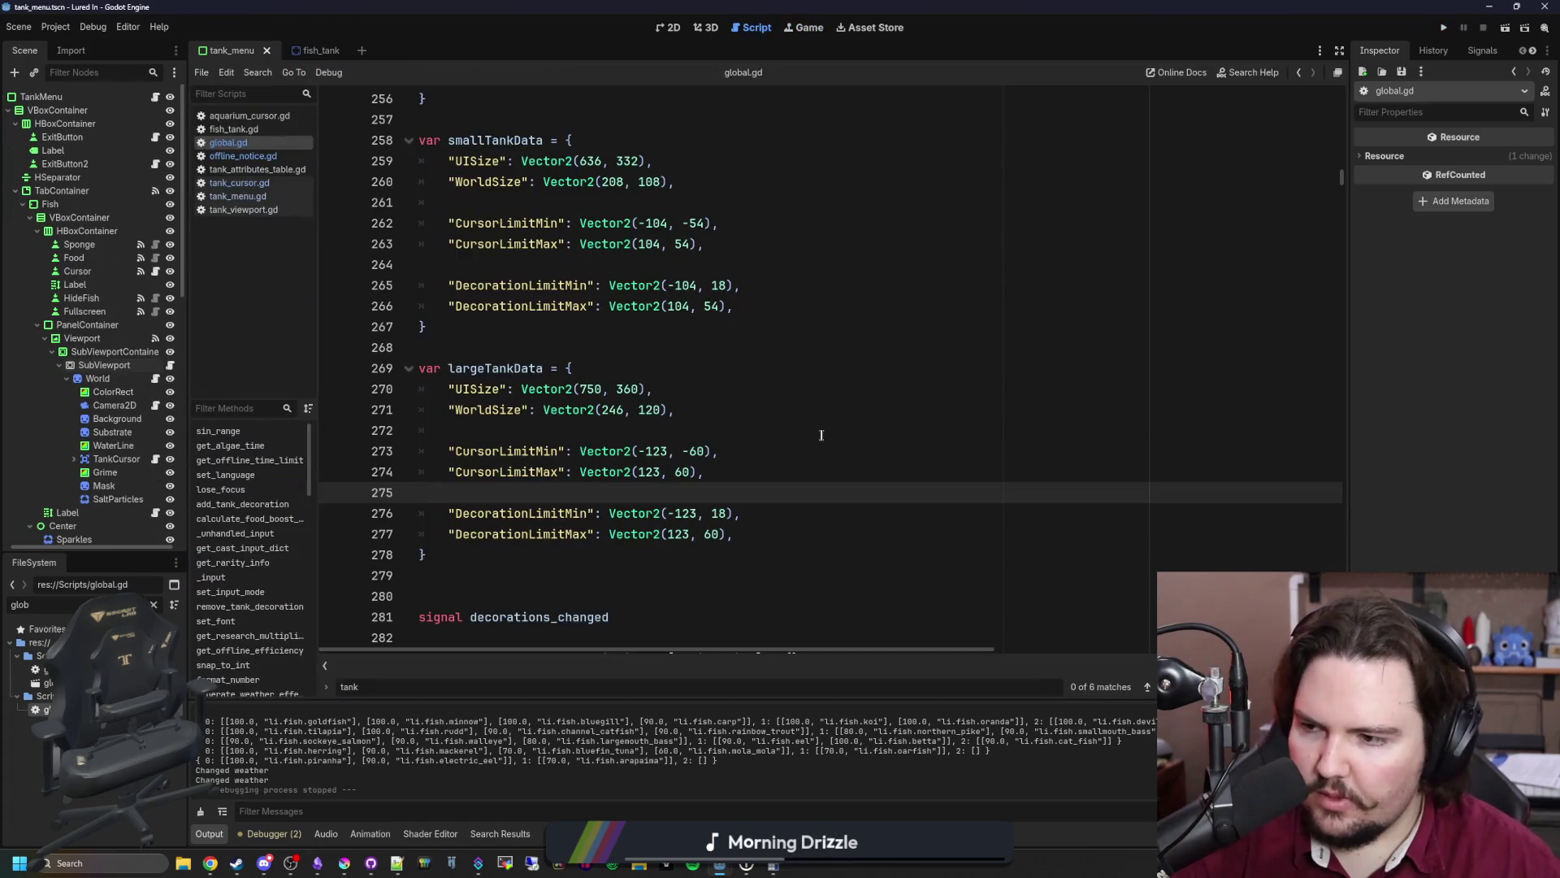
- Review the smallTankData and largeTankData limits in global.gd and save with Ctrl+S
{"action": "left_click", "coordinate": [821, 435]}
{"action": "left_click", "coordinate": [737, 415]}
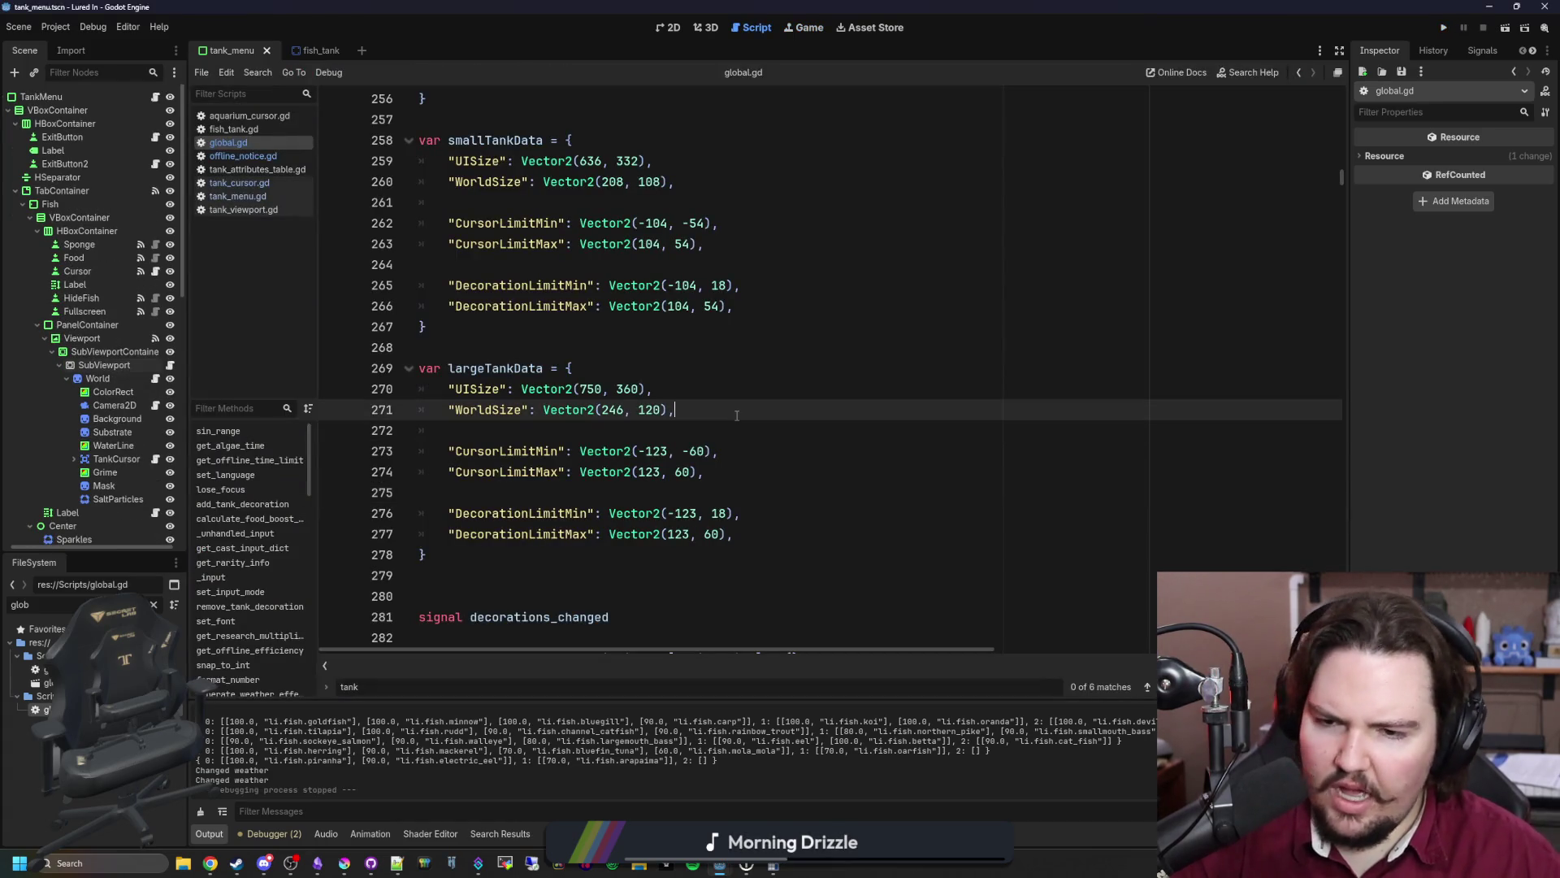
{"action": "left_click", "coordinate": [549, 349]}
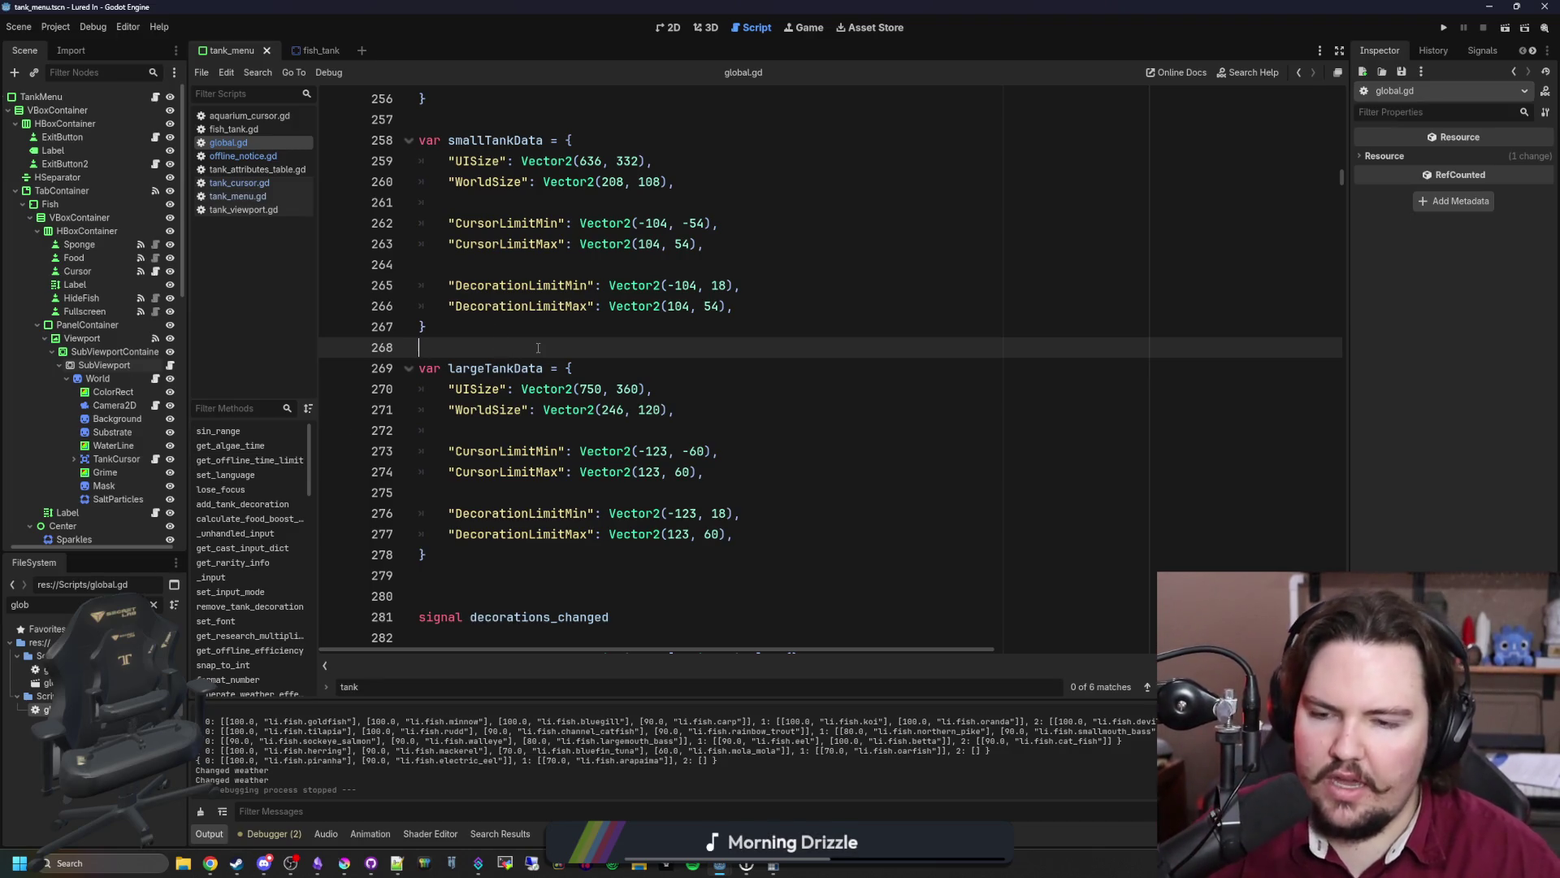
{"action": "key", "text": "ctrl+s"}
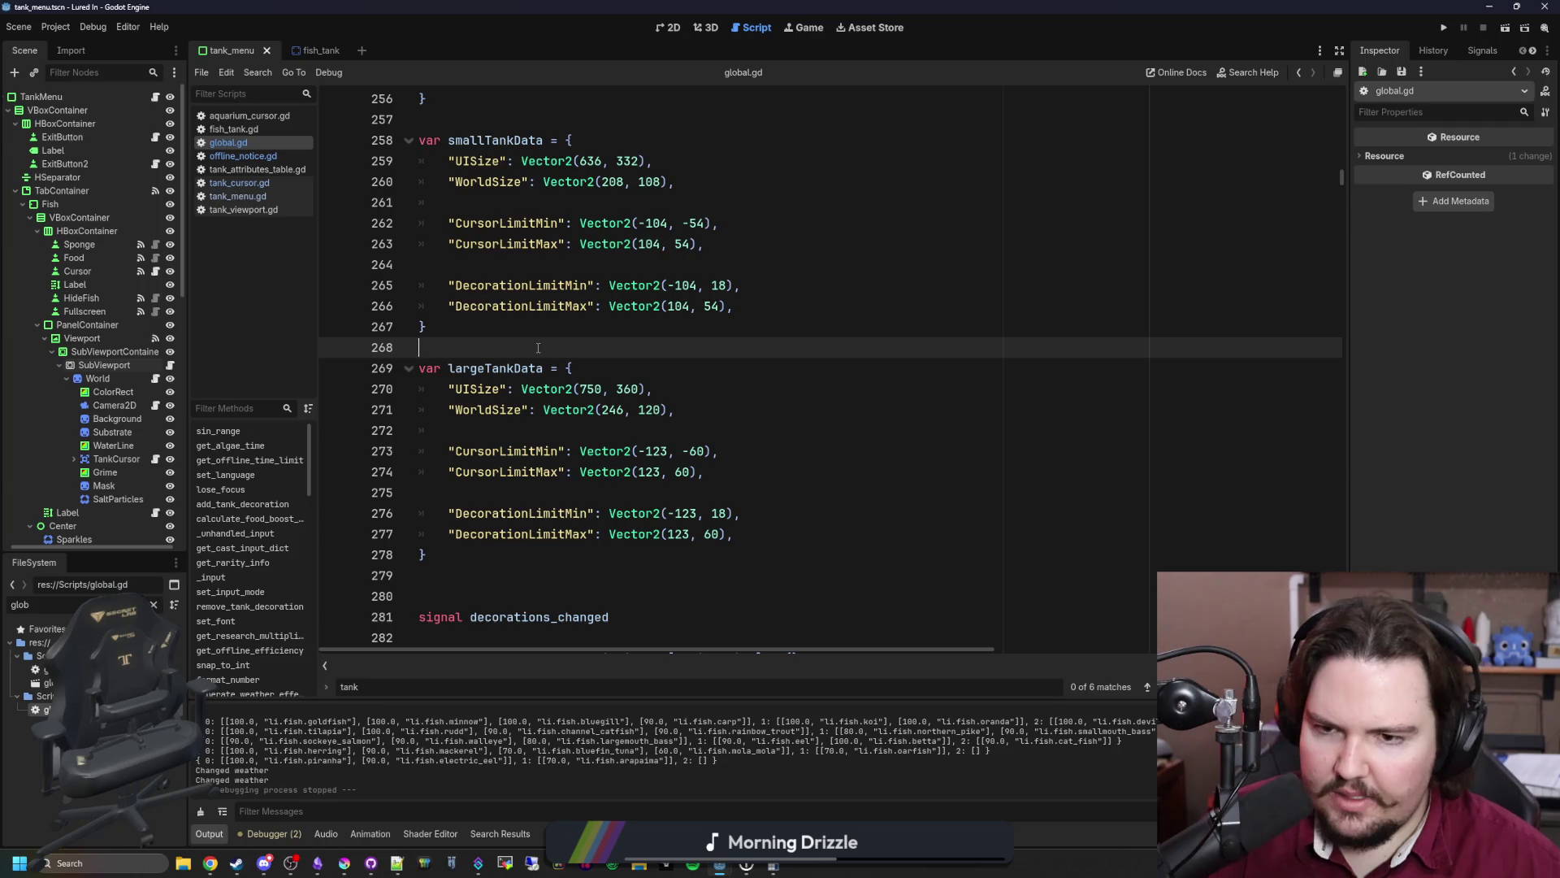
{"action": "left_click_drag", "start_coordinate": [499, 545], "coordinate": [393, 149]}
{"action": "left_click", "coordinate": [537, 334]}
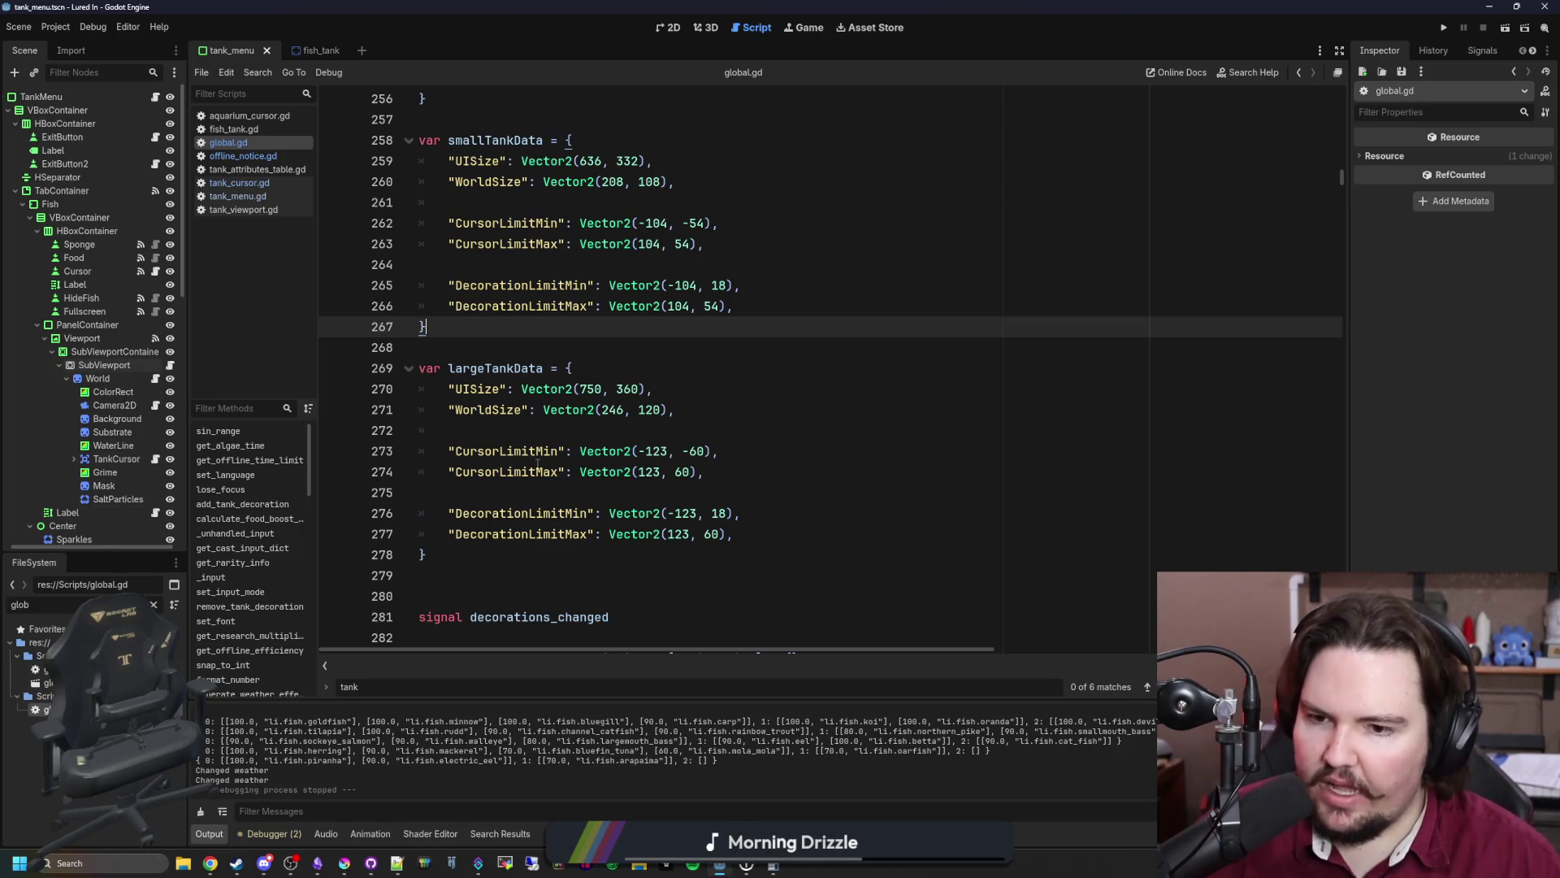
{"action": "mouse_move", "coordinate": [599, 567]}
{"action": "left_mouse_down"}
{"action": "mouse_move", "coordinate": [477, 181]}
{"action": "mouse_move", "coordinate": [487, 90]}
{"action": "left_mouse_up"}
- Scroll down global.gd to below update_algae_mask and save the project
{"action": "left_click", "coordinate": [569, 199]}
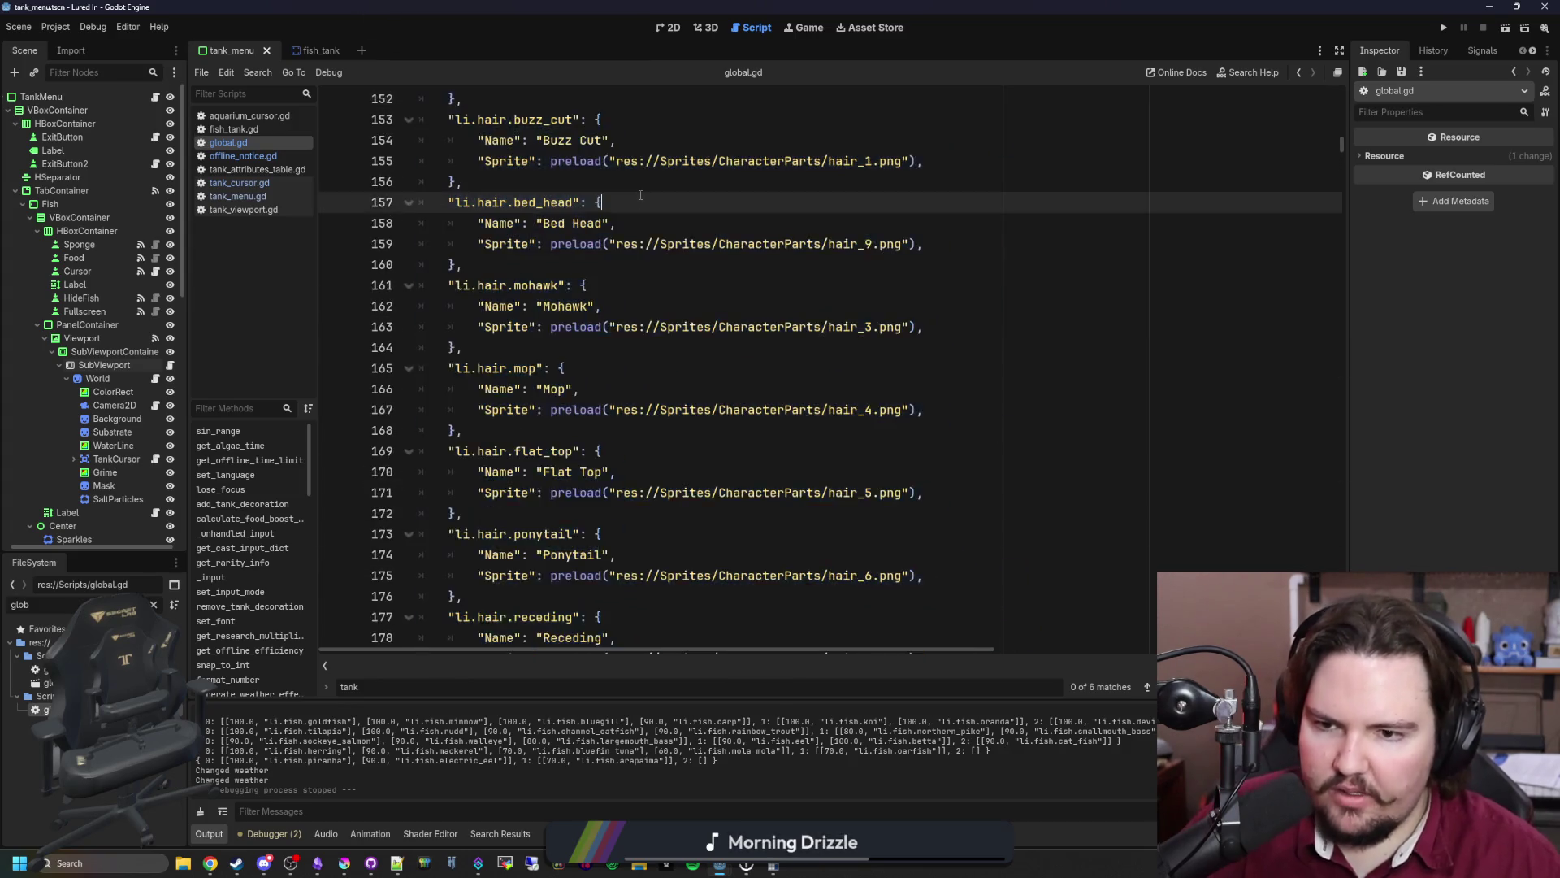
{"action": "scroll", "coordinate": [672, 383], "scroll_direction": "down", "scroll_amount": 8}
{"action": "scroll", "coordinate": [672, 383], "scroll_direction": "down", "scroll_amount": 20}
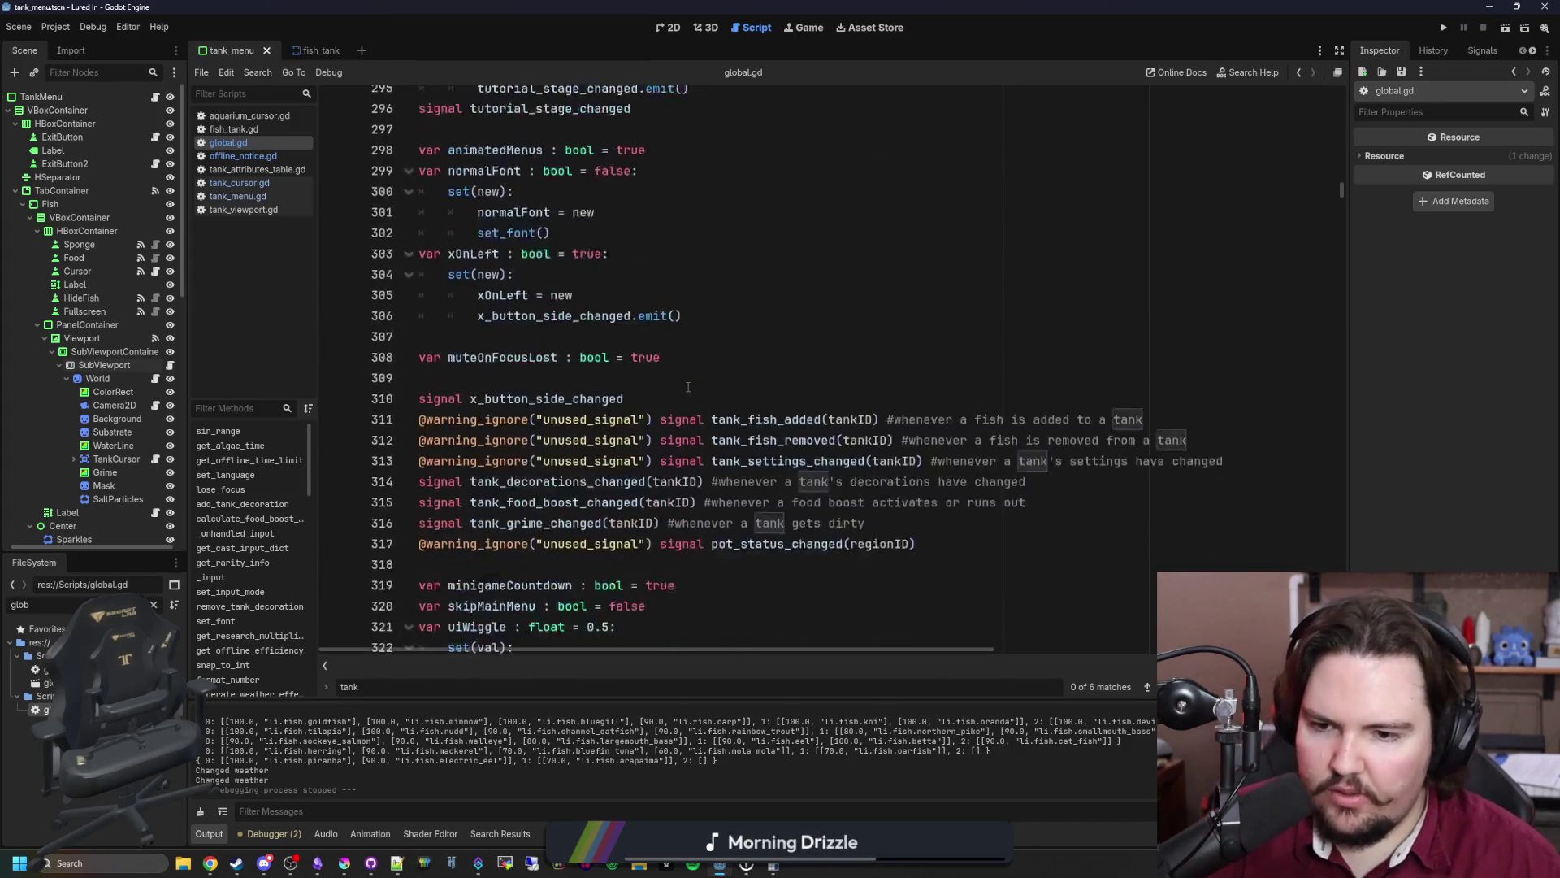
{"action": "scroll", "coordinate": [572, 387], "scroll_direction": "down", "scroll_amount": 20}
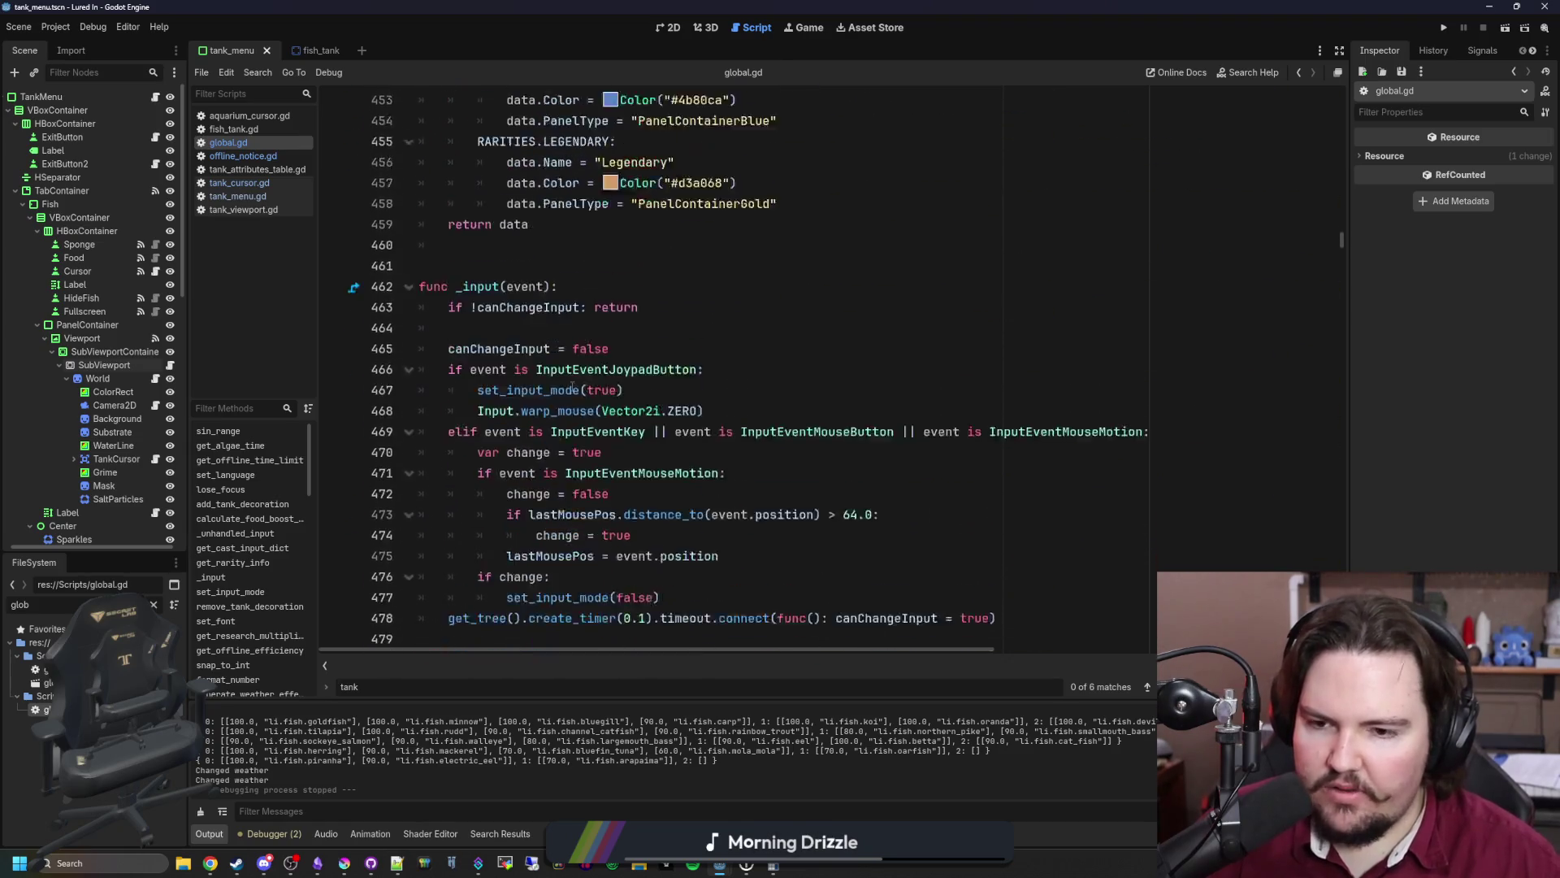
{"action": "scroll", "coordinate": [572, 387], "scroll_direction": "down", "scroll_amount": 20}
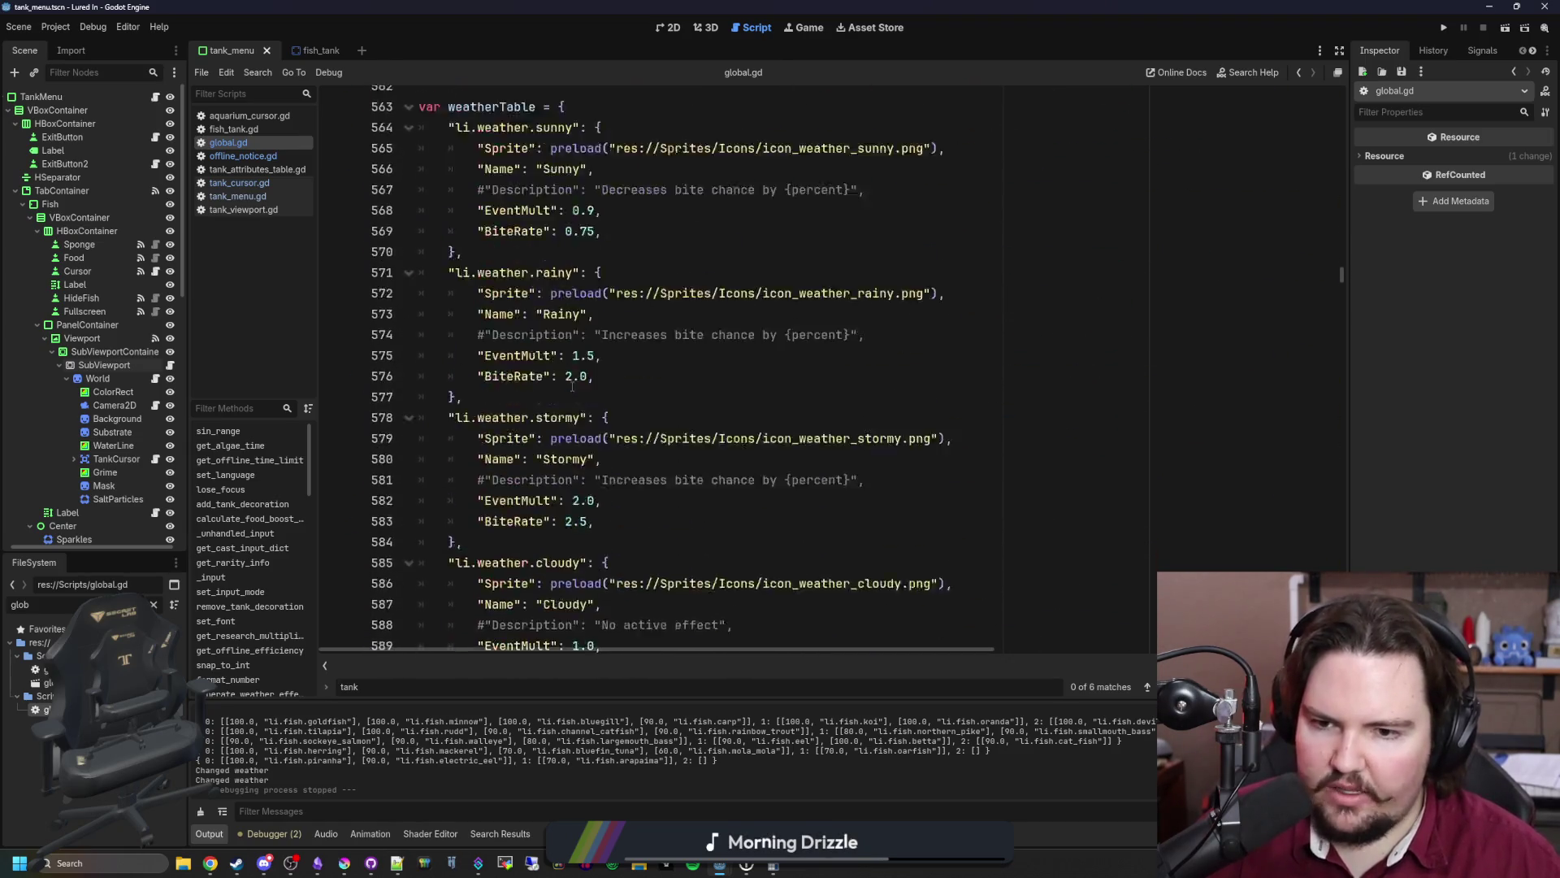
{"action": "scroll", "coordinate": [572, 386], "scroll_direction": "down", "scroll_amount": 16}
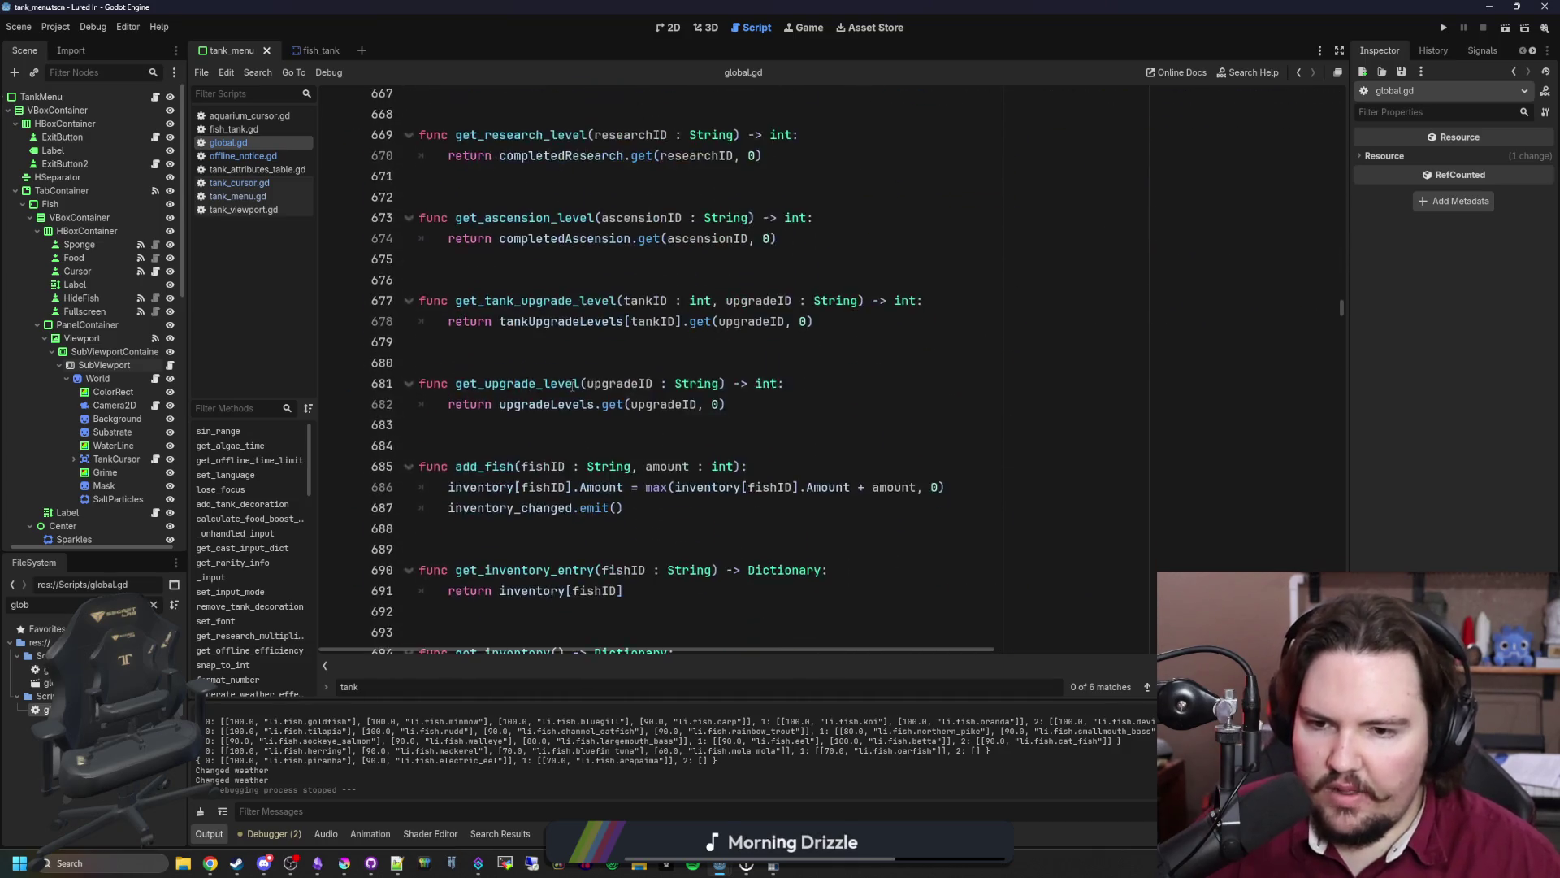
{"action": "scroll", "coordinate": [572, 387], "scroll_direction": "down", "scroll_amount": 15}
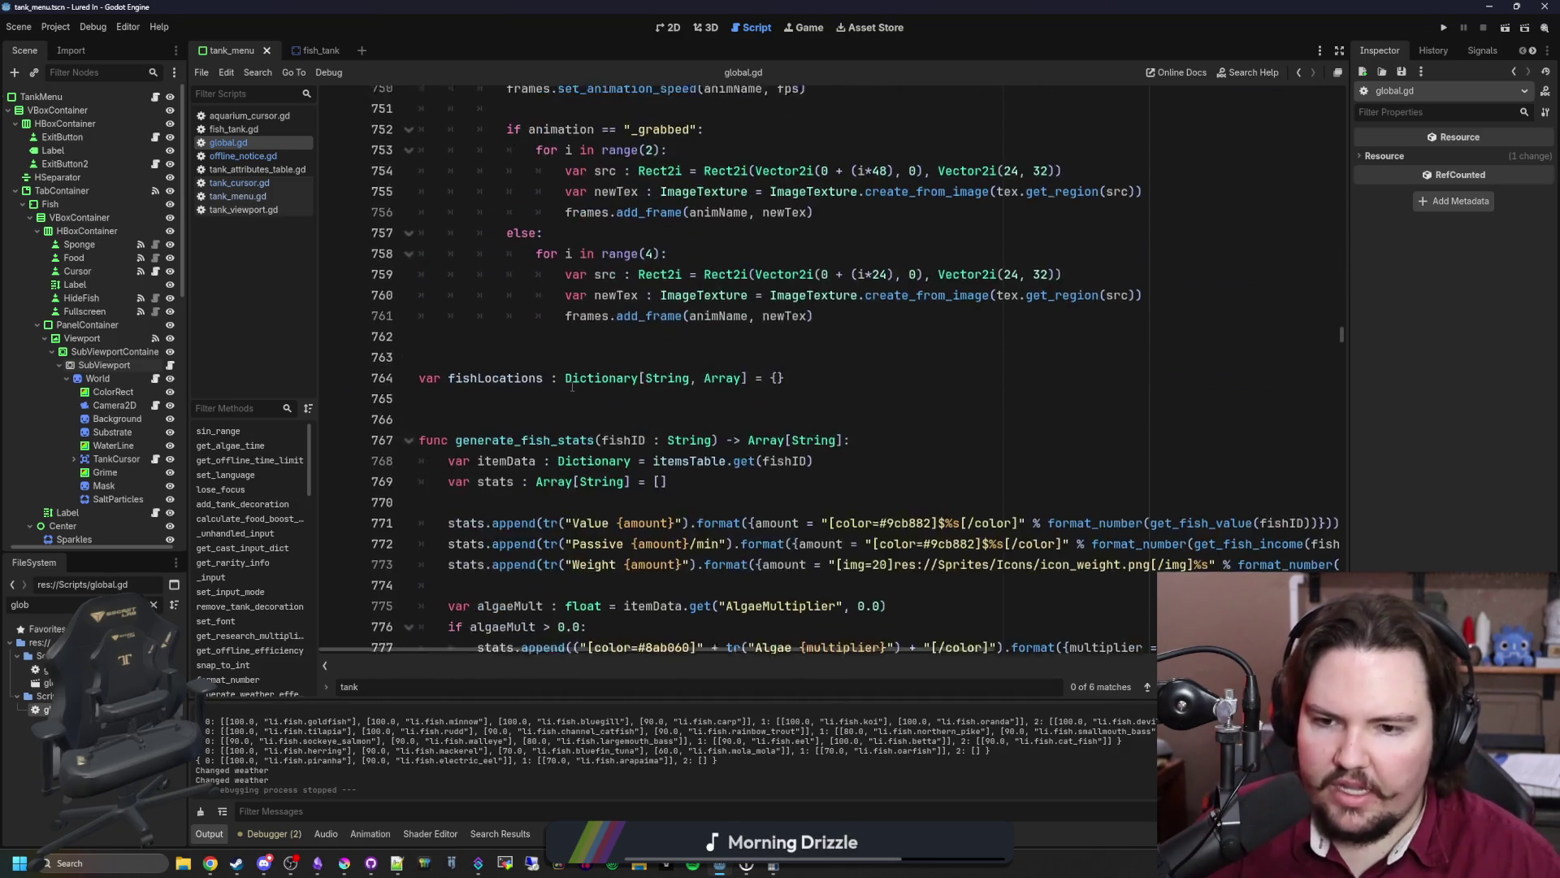
{"action": "scroll", "coordinate": [572, 387], "scroll_direction": "down", "scroll_amount": 5}
{"action": "left_click", "coordinate": [621, 325]}
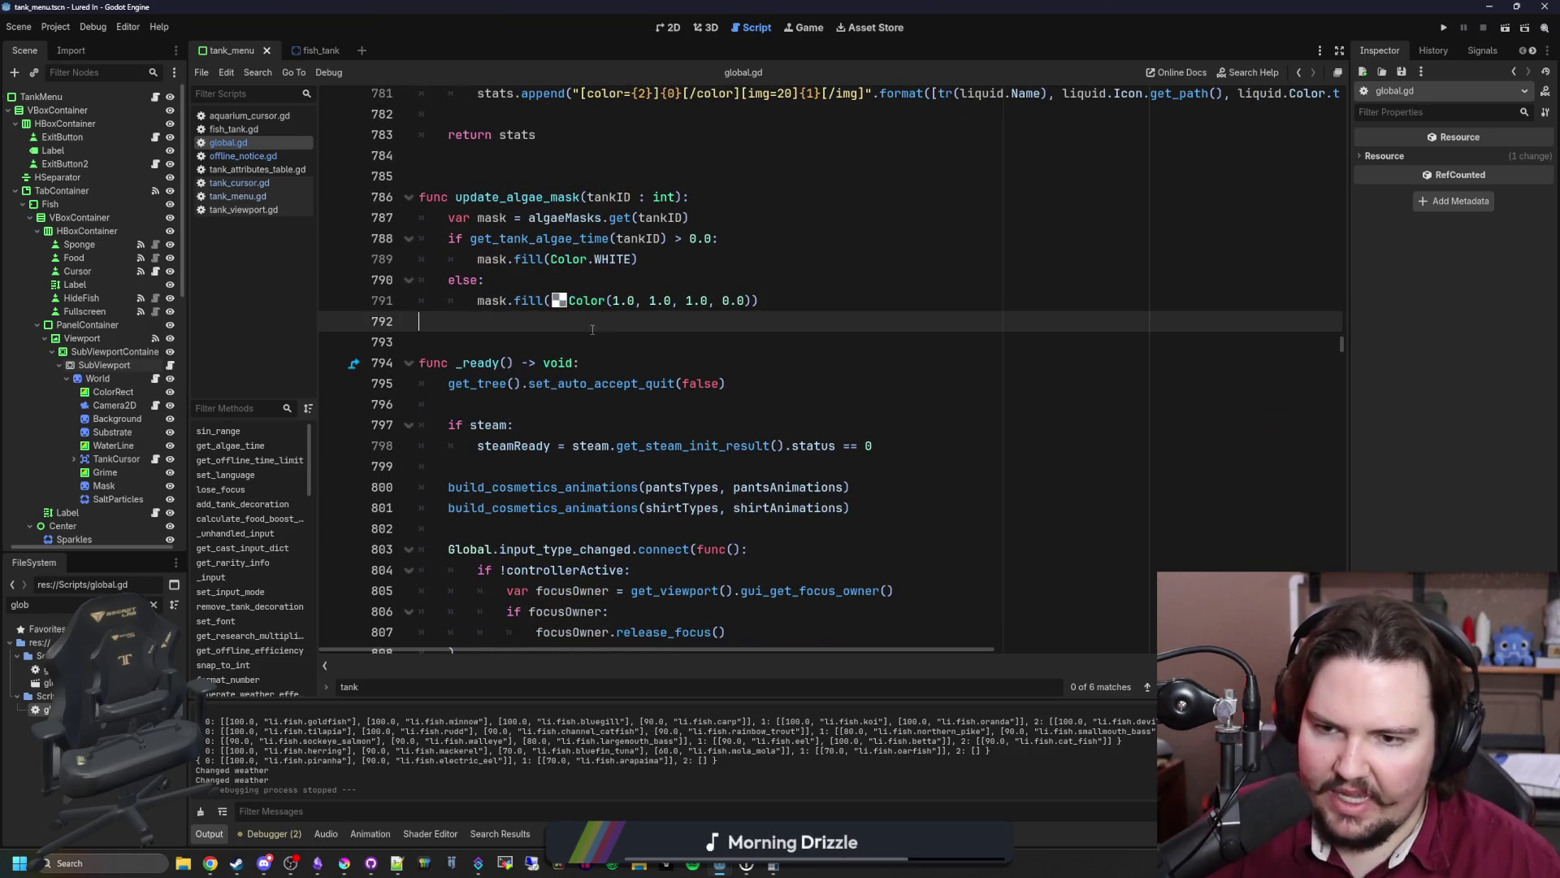
{"action": "left_click", "coordinate": [646, 336]}
{"action": "key", "text": "ctrl+s"}
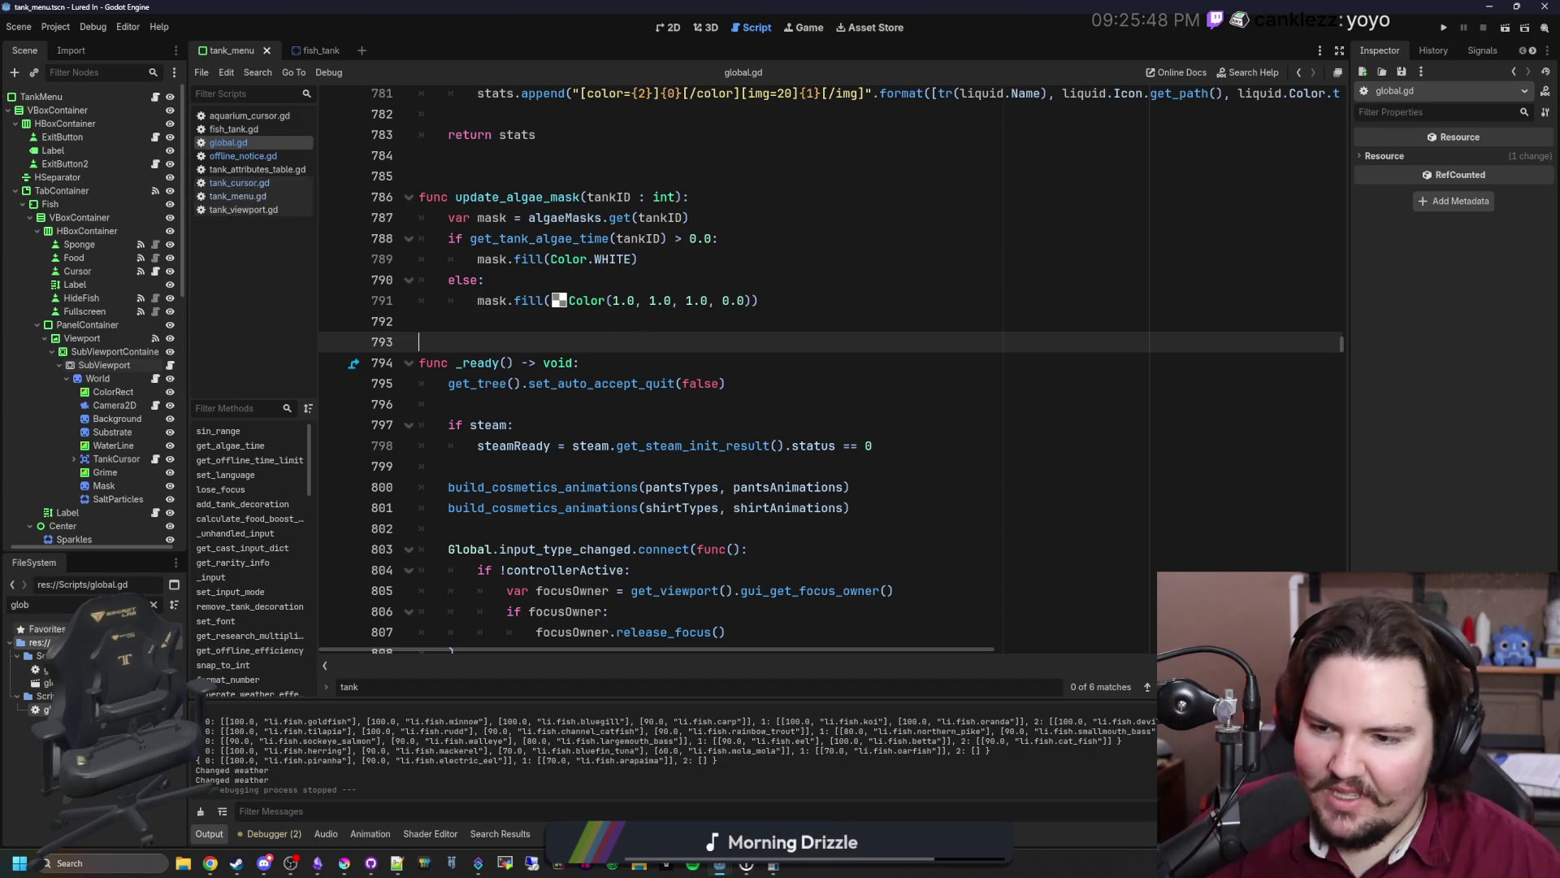
- Filter the FileSystem panel for 'items' to find items_table.gd
{"action": "left_click", "coordinate": [154, 604]}
{"action": "type", "text": "items"}
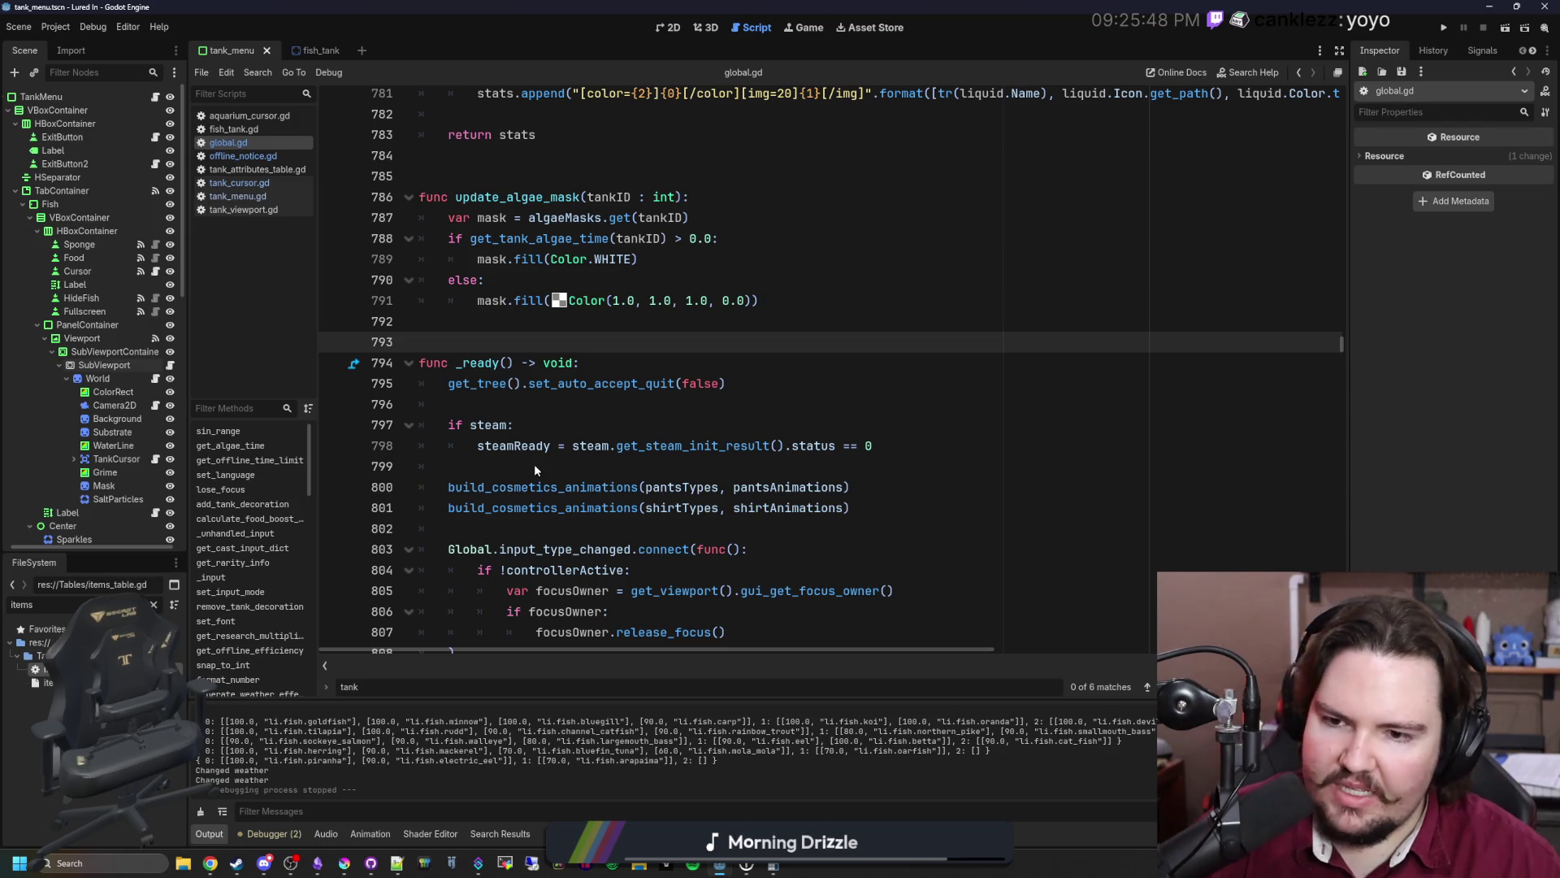
{"action": "scroll", "coordinate": [591, 449], "scroll_direction": "down", "scroll_amount": 3}
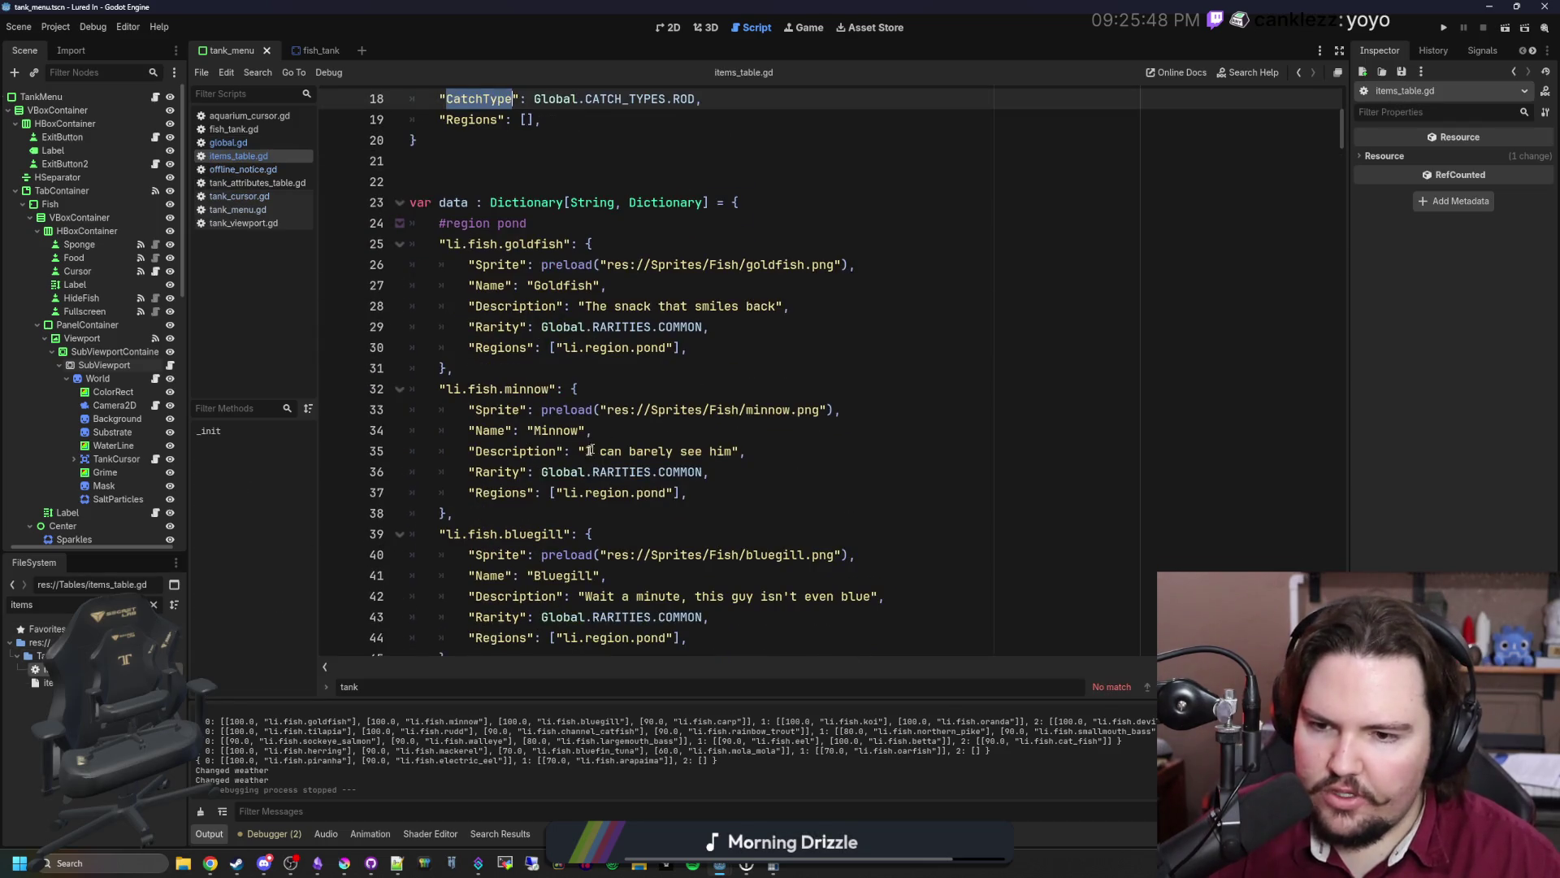
{"action": "left_click", "coordinate": [464, 521]}
{"action": "key", "text": "shift+Up"}
{"action": "key", "text": "shift+Up"}
{"action": "key", "text": "shift+Up"}
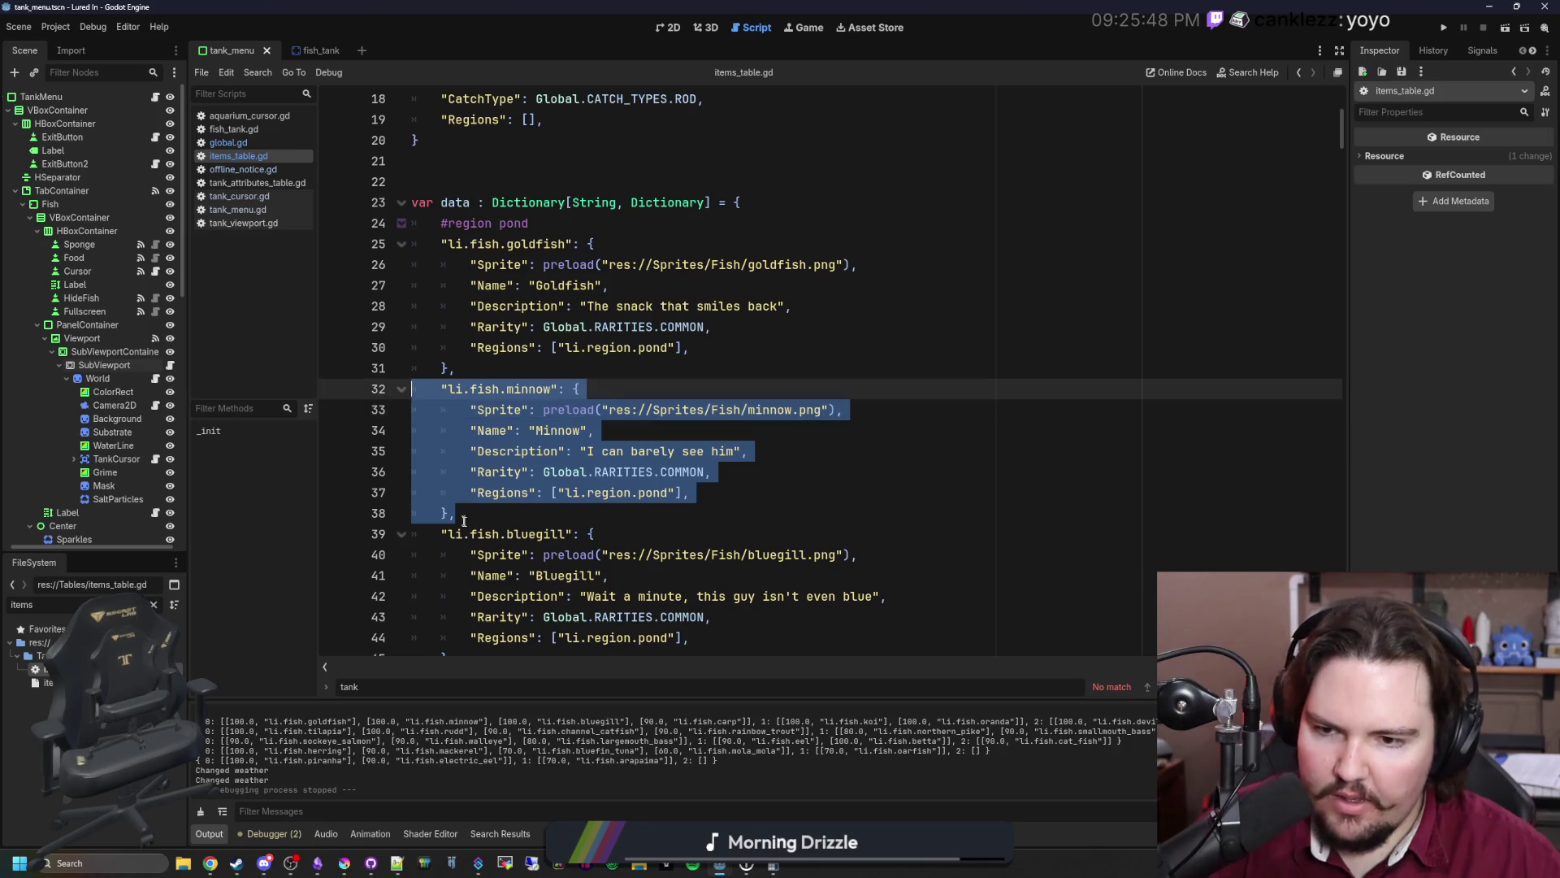
{"action": "key", "text": "ctrl+c"}
{"action": "left_click", "coordinate": [471, 508]}
{"action": "key", "text": "Return"}
{"action": "key", "text": "ctrl+v"}
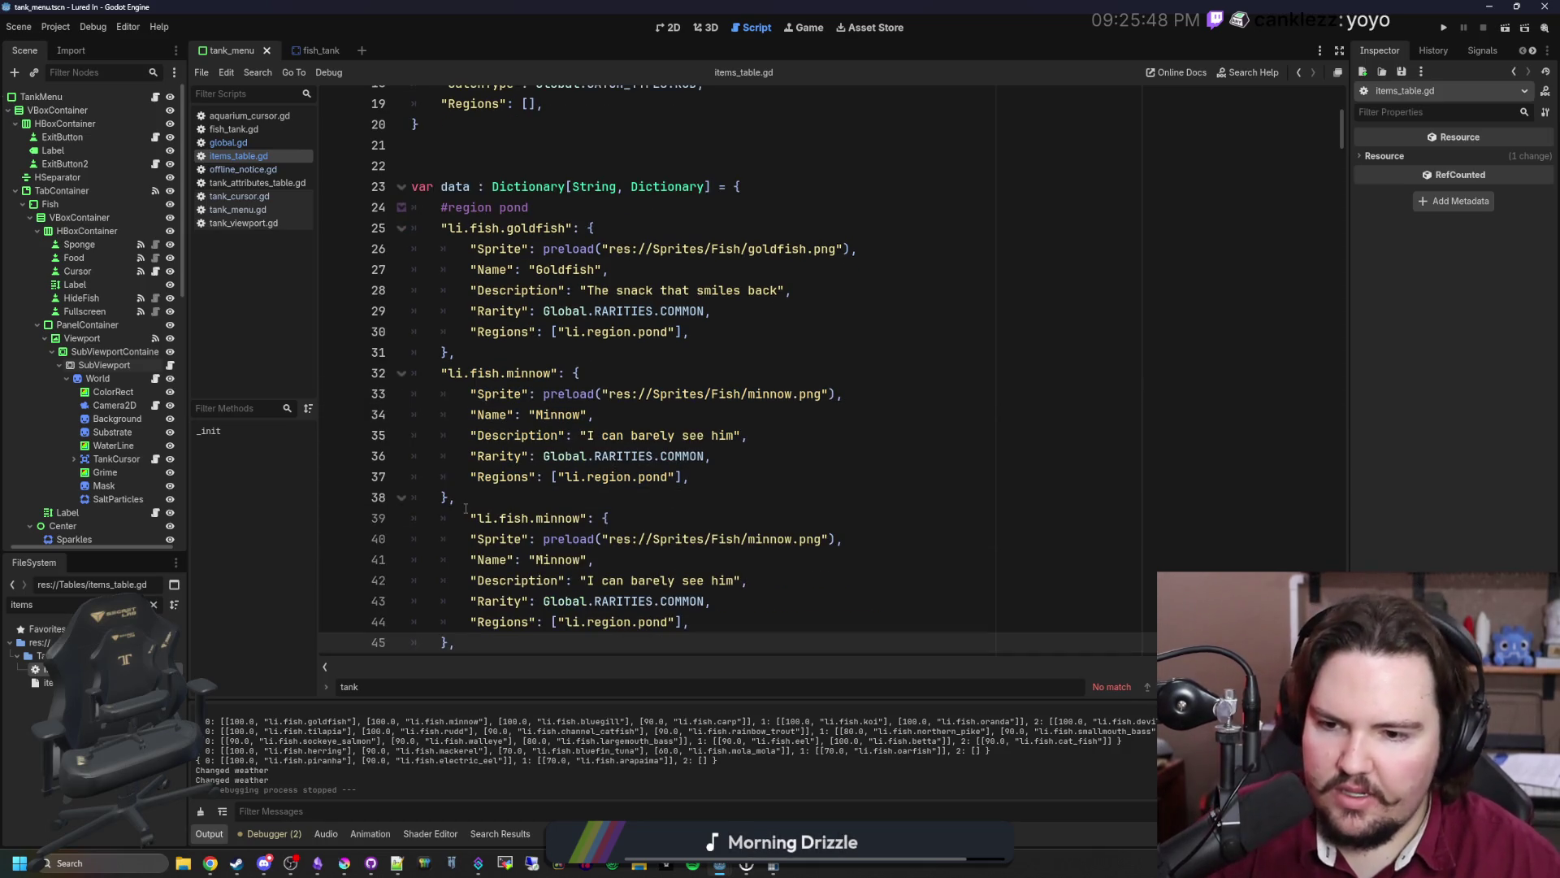
{"action": "left_click", "coordinate": [466, 507]}
{"action": "key", "text": "BackSpace"}
{"action": "scroll", "coordinate": [466, 508], "scroll_direction": "down", "scroll_amount": 1}
{"action": "left_click_drag", "start_coordinate": [443, 456], "coordinate": [617, 559]}
{"action": "left_click", "coordinate": [617, 559]}
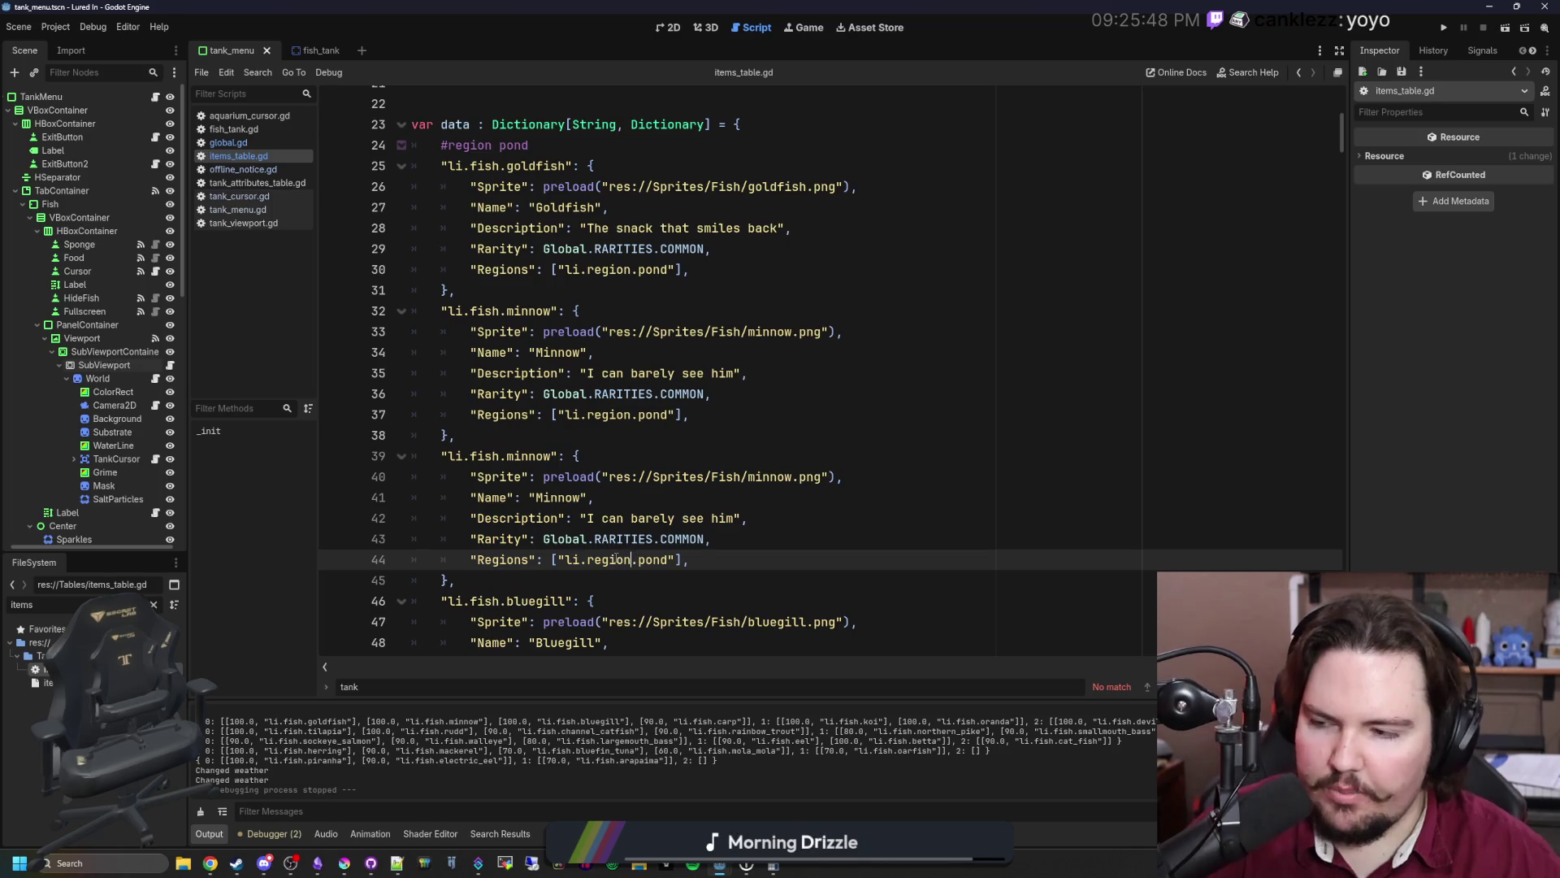
{"action": "key", "text": "ctrl+z"}
{"action": "scroll", "coordinate": [521, 585], "scroll_direction": "up", "scroll_amount": 1}
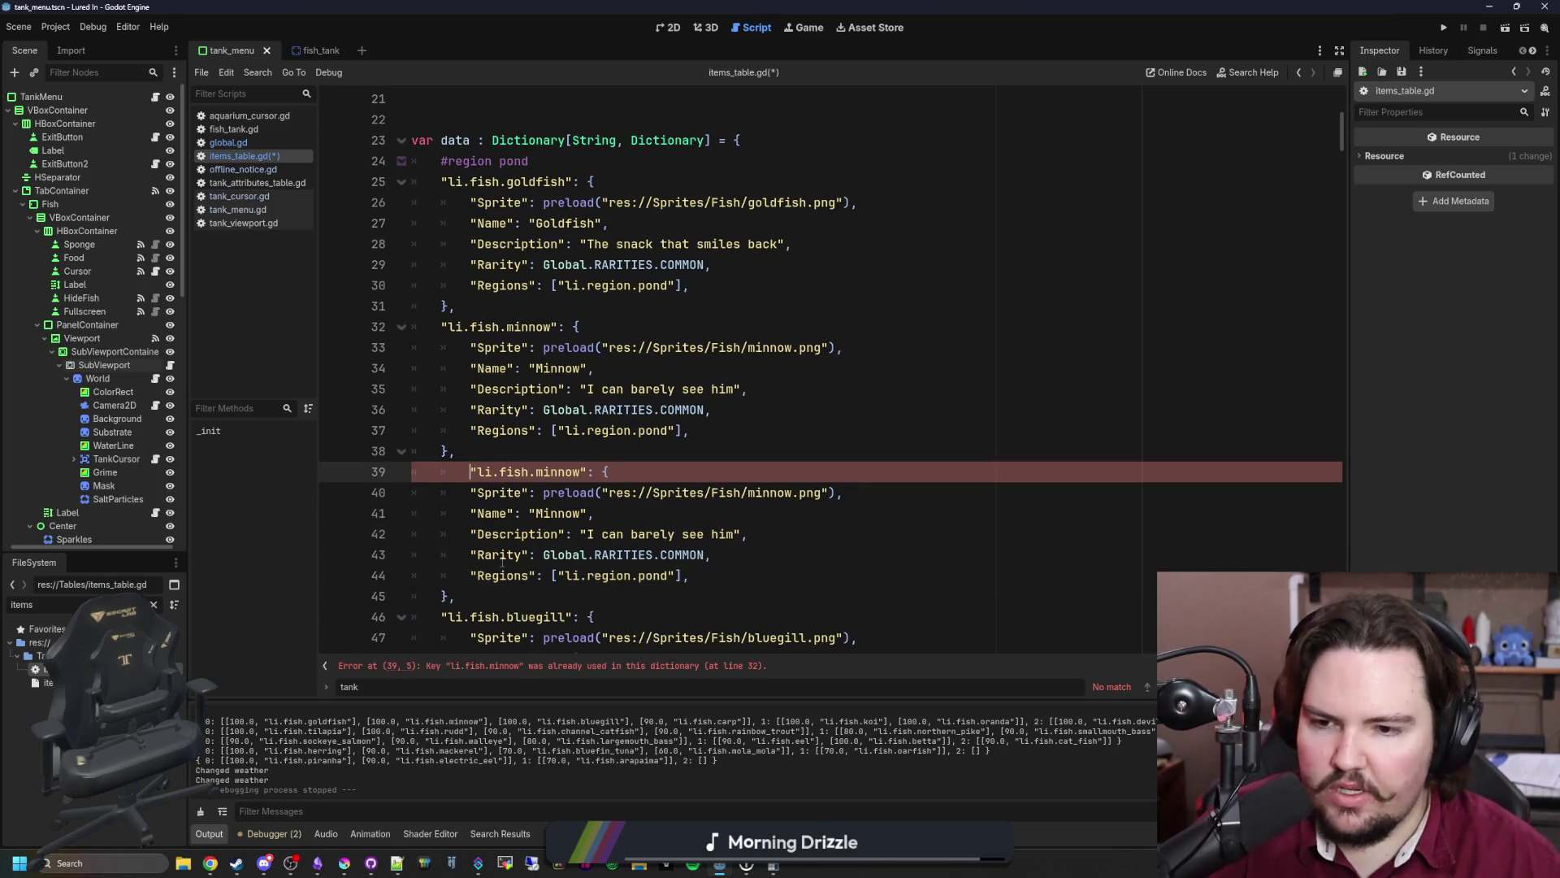
{"action": "key", "text": "ctrl+z"}
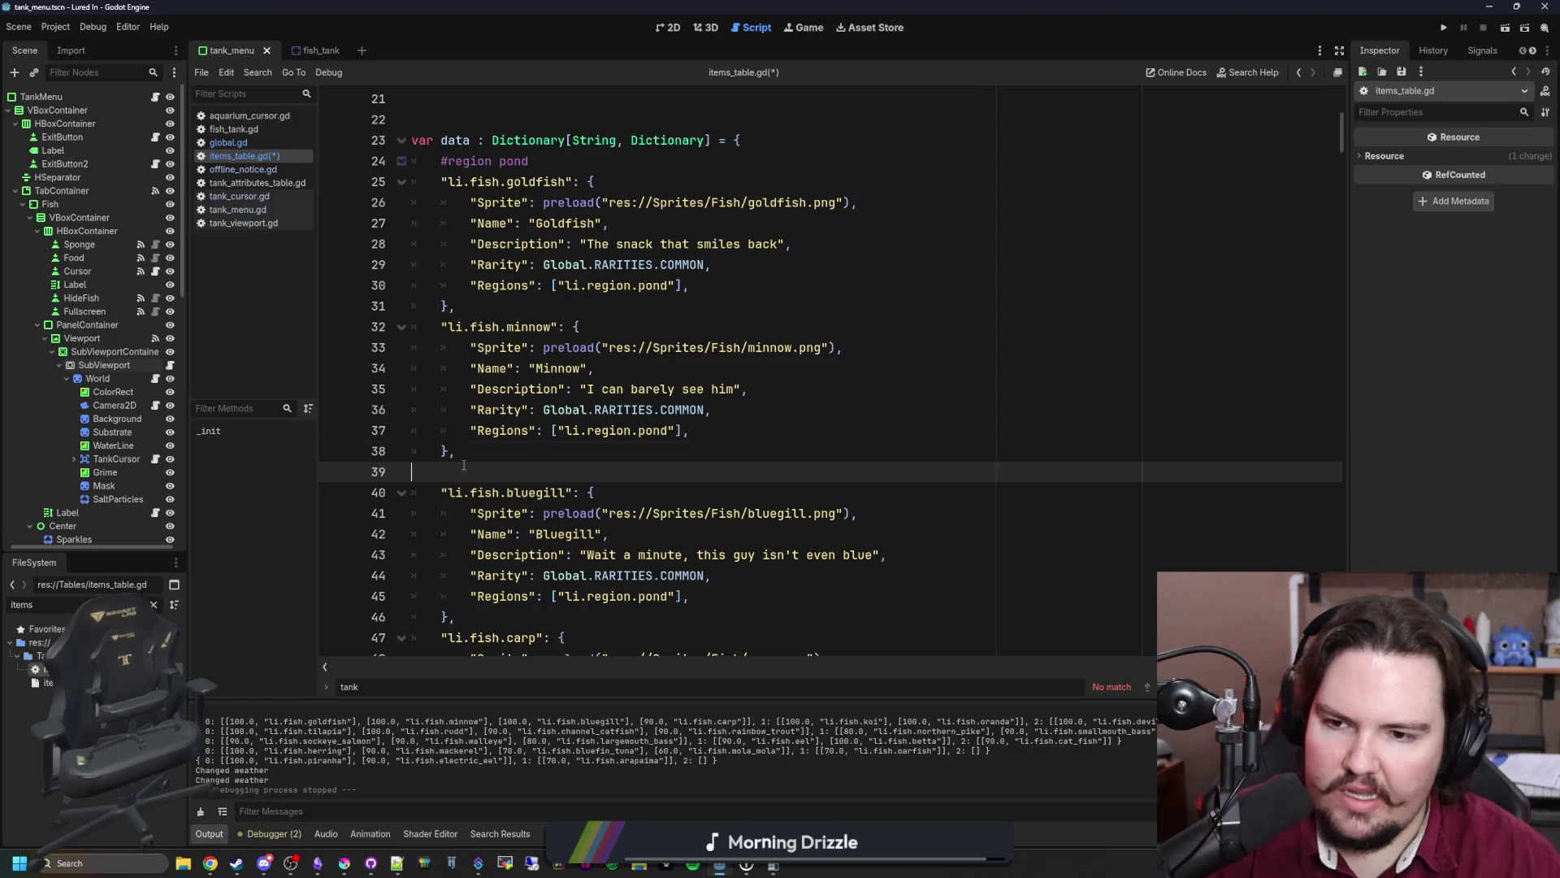
{"action": "key", "text": "BackSpace"}
{"action": "key", "text": "ctrl+s"}
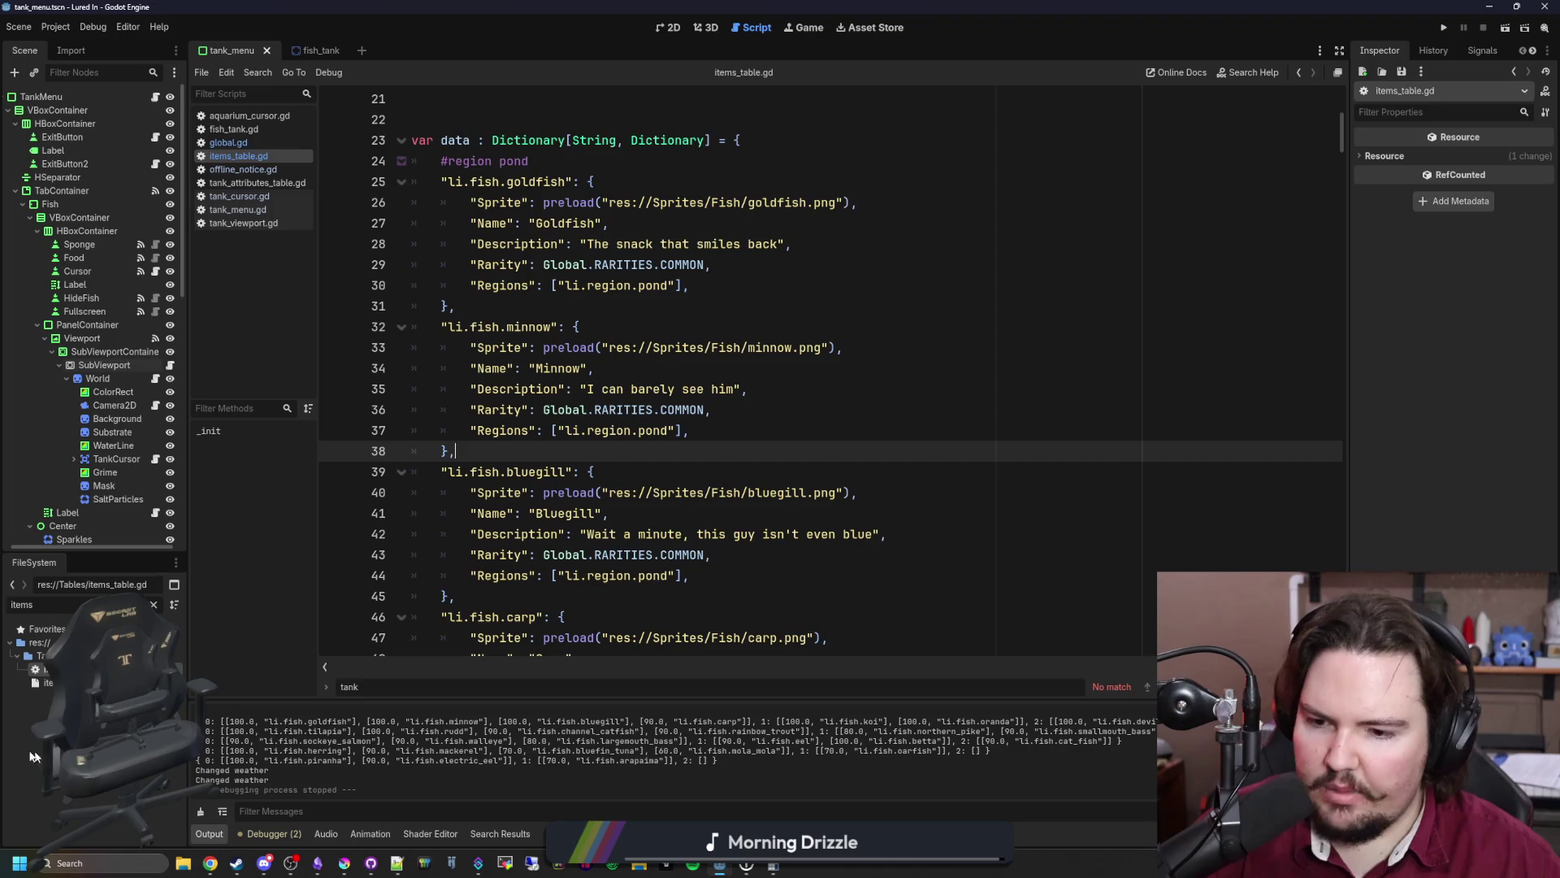
{"action": "key", "text": "ctrl+s"}
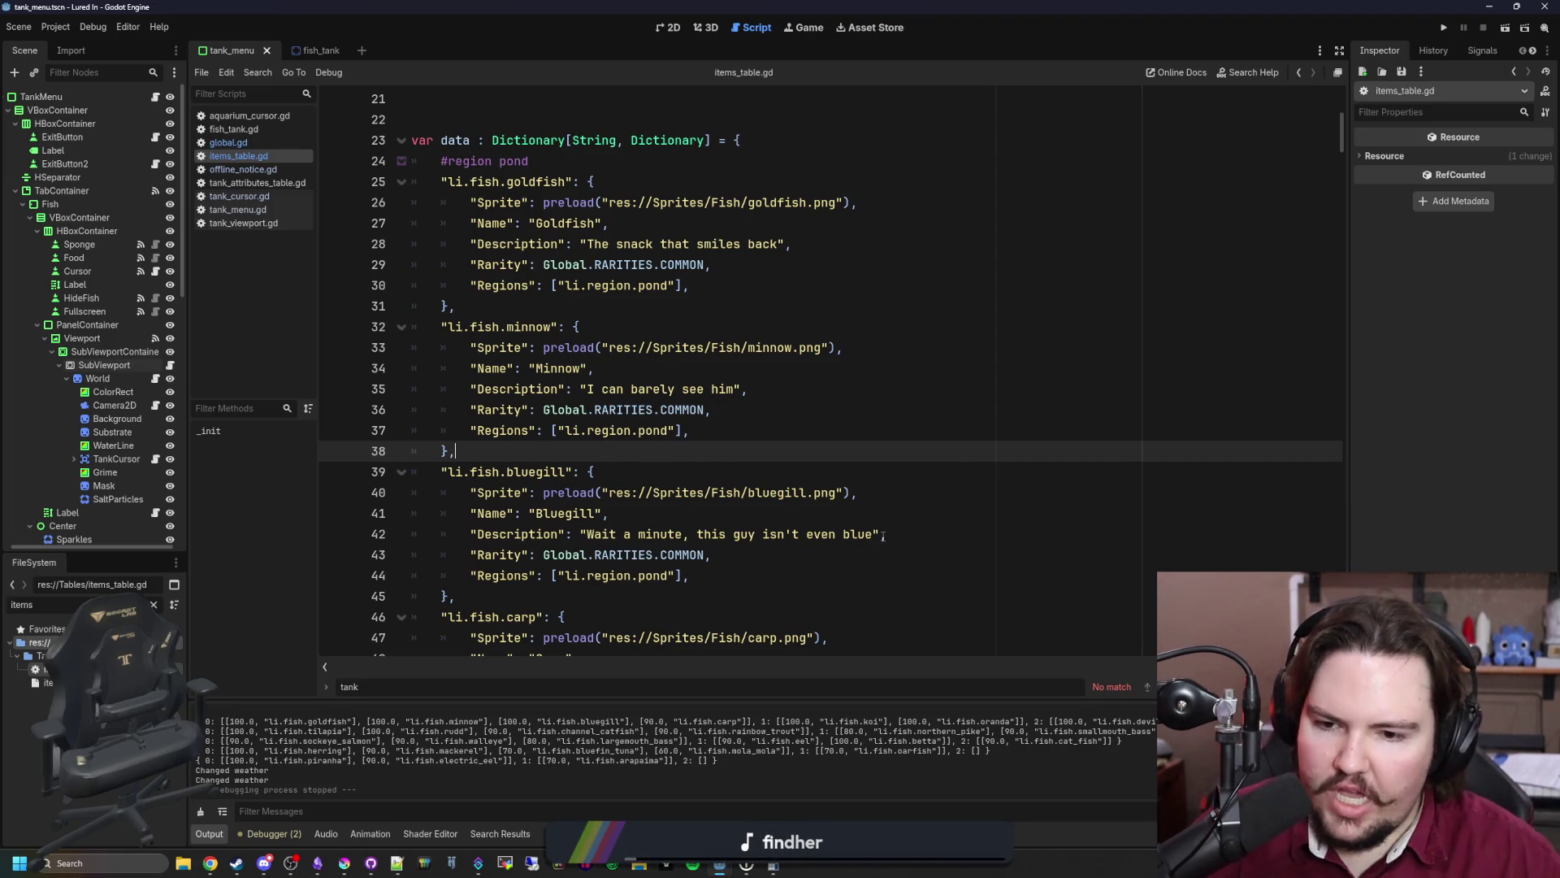
- Highlight the bluegill, goldfish, and goldfish-through-pupfish pond entries in turn
{"action": "scroll", "coordinate": [515, 456], "scroll_direction": "down", "scroll_amount": 1}
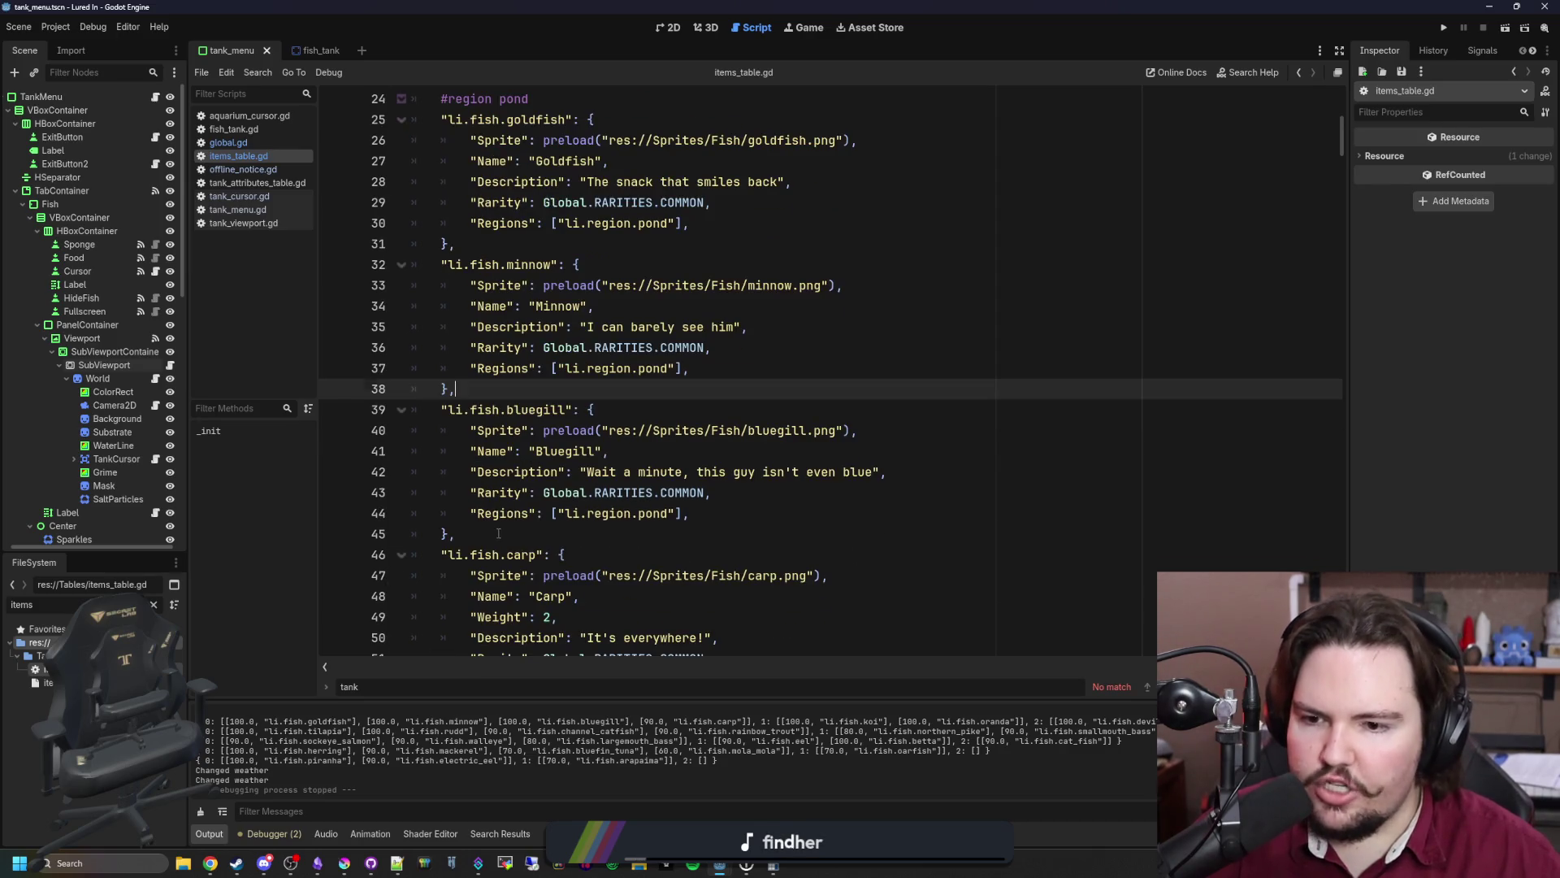
{"action": "left_click_drag", "start_coordinate": [498, 533], "coordinate": [364, 419]}
{"action": "left_click", "coordinate": [495, 388]}
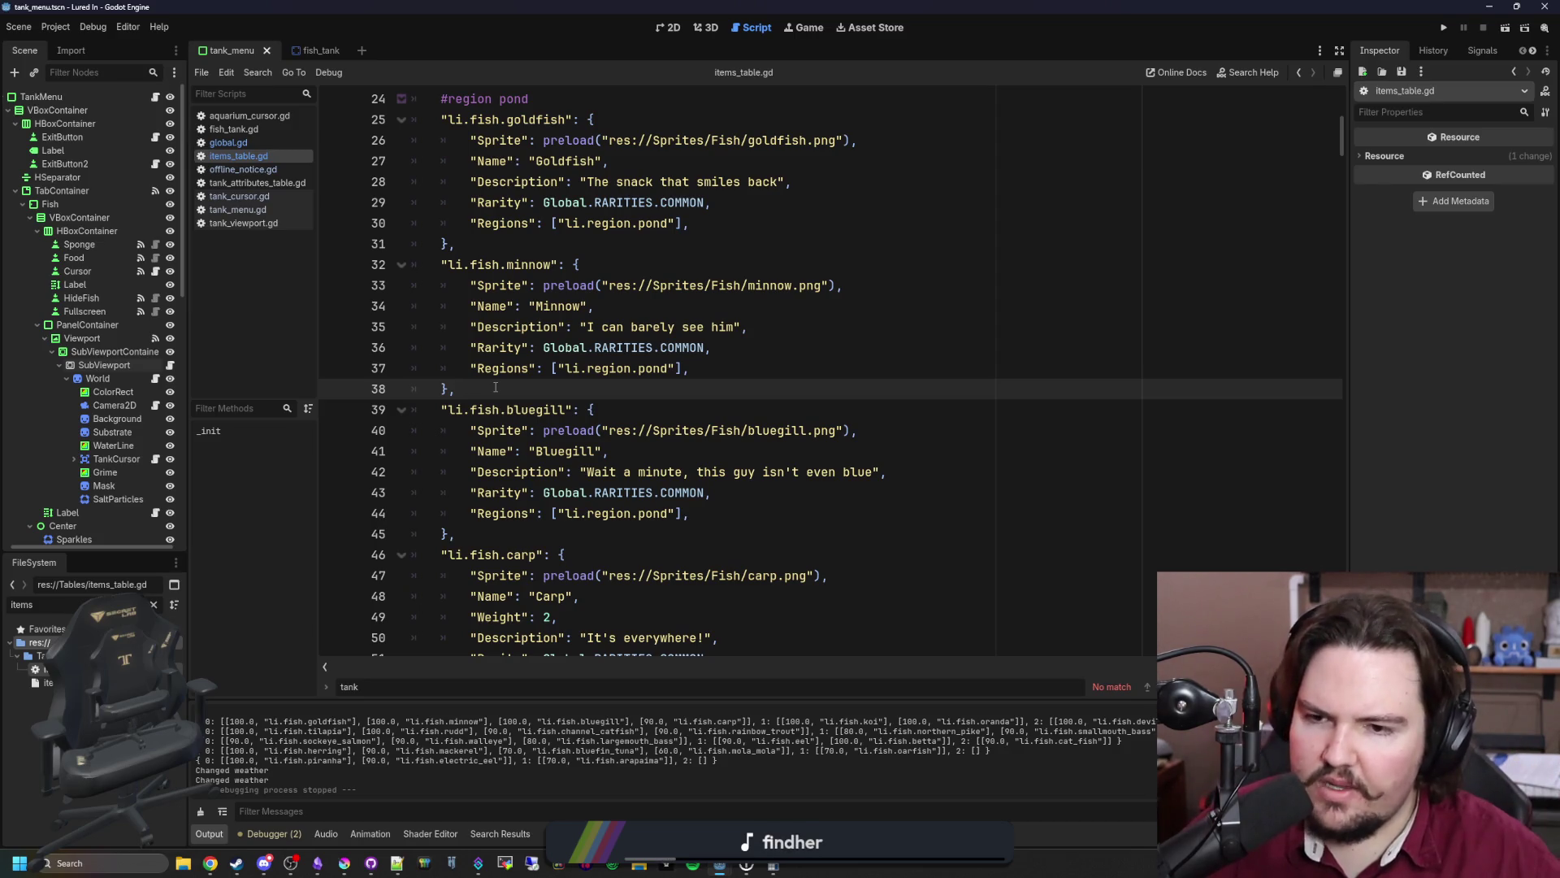
{"action": "scroll", "coordinate": [495, 388], "scroll_direction": "up", "scroll_amount": 4}
{"action": "scroll", "coordinate": [494, 345], "scroll_direction": "up", "scroll_amount": 4}
{"action": "scroll", "coordinate": [518, 409], "scroll_direction": "down", "scroll_amount": 6}
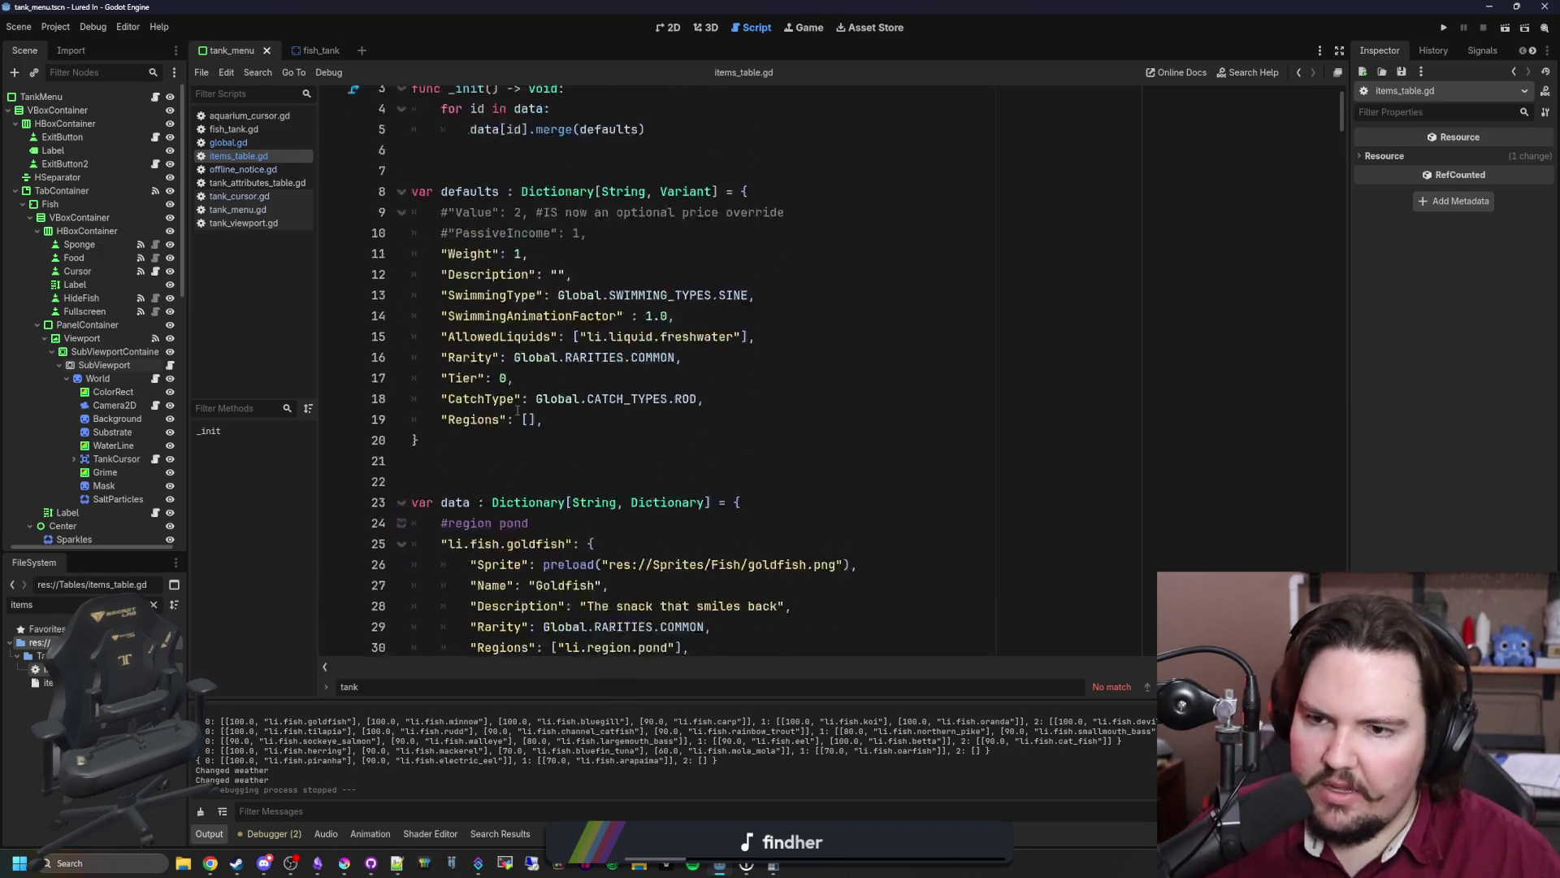
{"action": "left_click_drag", "start_coordinate": [415, 223], "coordinate": [509, 347]}
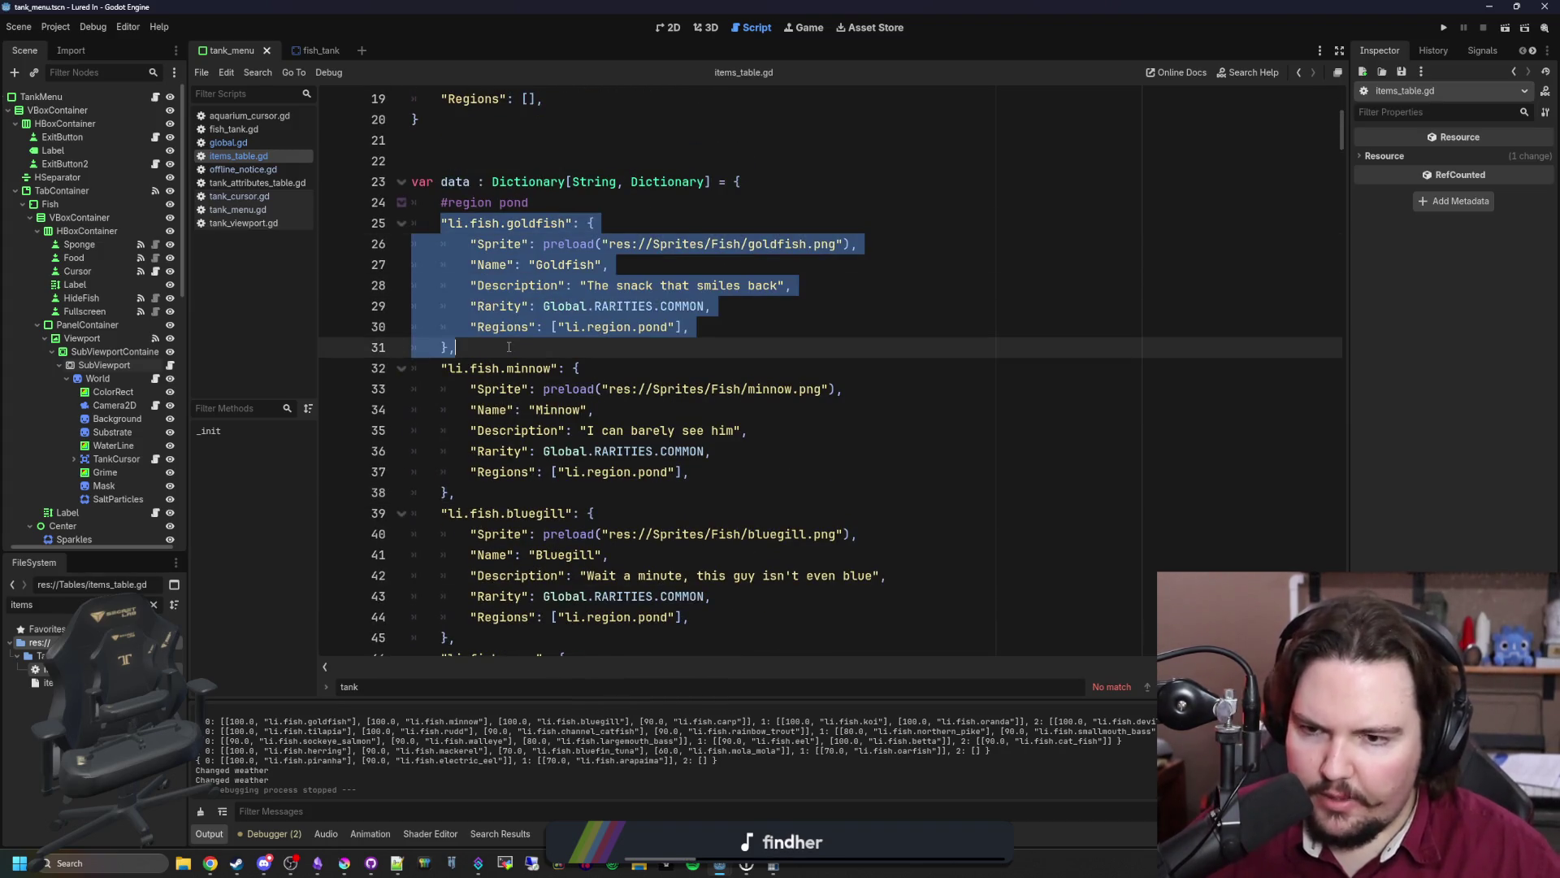
{"action": "left_click", "coordinate": [509, 347]}
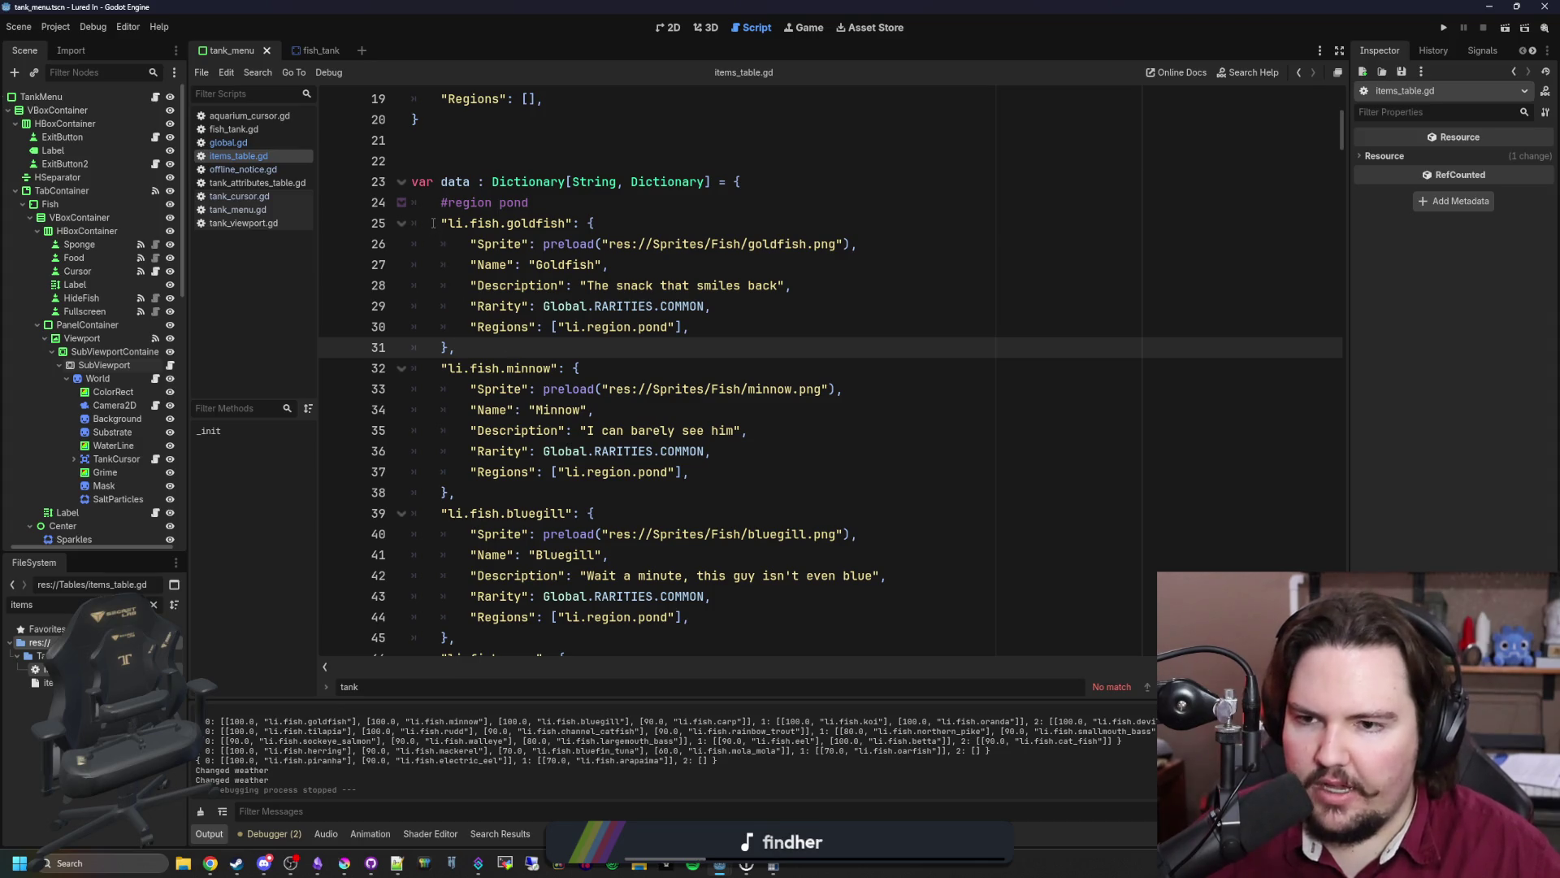
{"action": "mouse_move", "coordinate": [433, 223]}
{"action": "left_mouse_down"}
{"action": "mouse_move", "coordinate": [602, 244]}
{"action": "mouse_move", "coordinate": [560, 540]}
{"action": "mouse_move", "coordinate": [573, 555]}
{"action": "left_mouse_up"}
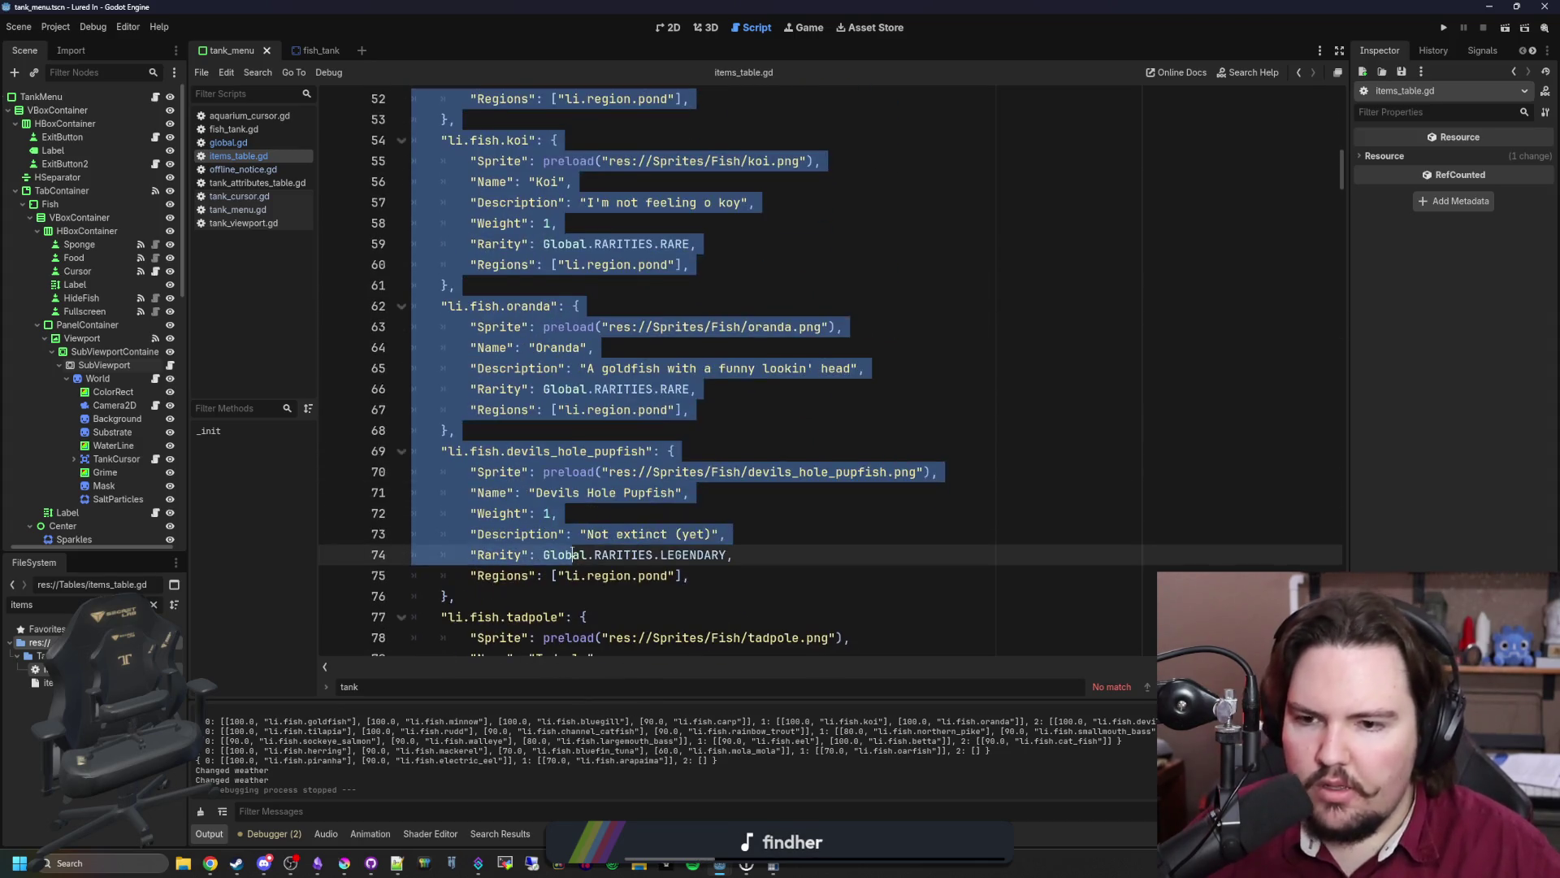
{"action": "left_click", "coordinate": [572, 554]}
- Reselect the goldfish and minnow entries, finishing on the whole goldfish entry
{"action": "scroll", "coordinate": [479, 370], "scroll_direction": "up", "scroll_amount": 12}
{"action": "left_click_drag", "start_coordinate": [441, 288], "coordinate": [515, 557]}
{"action": "left_click", "coordinate": [455, 409]}
{"action": "left_click", "coordinate": [514, 557]}
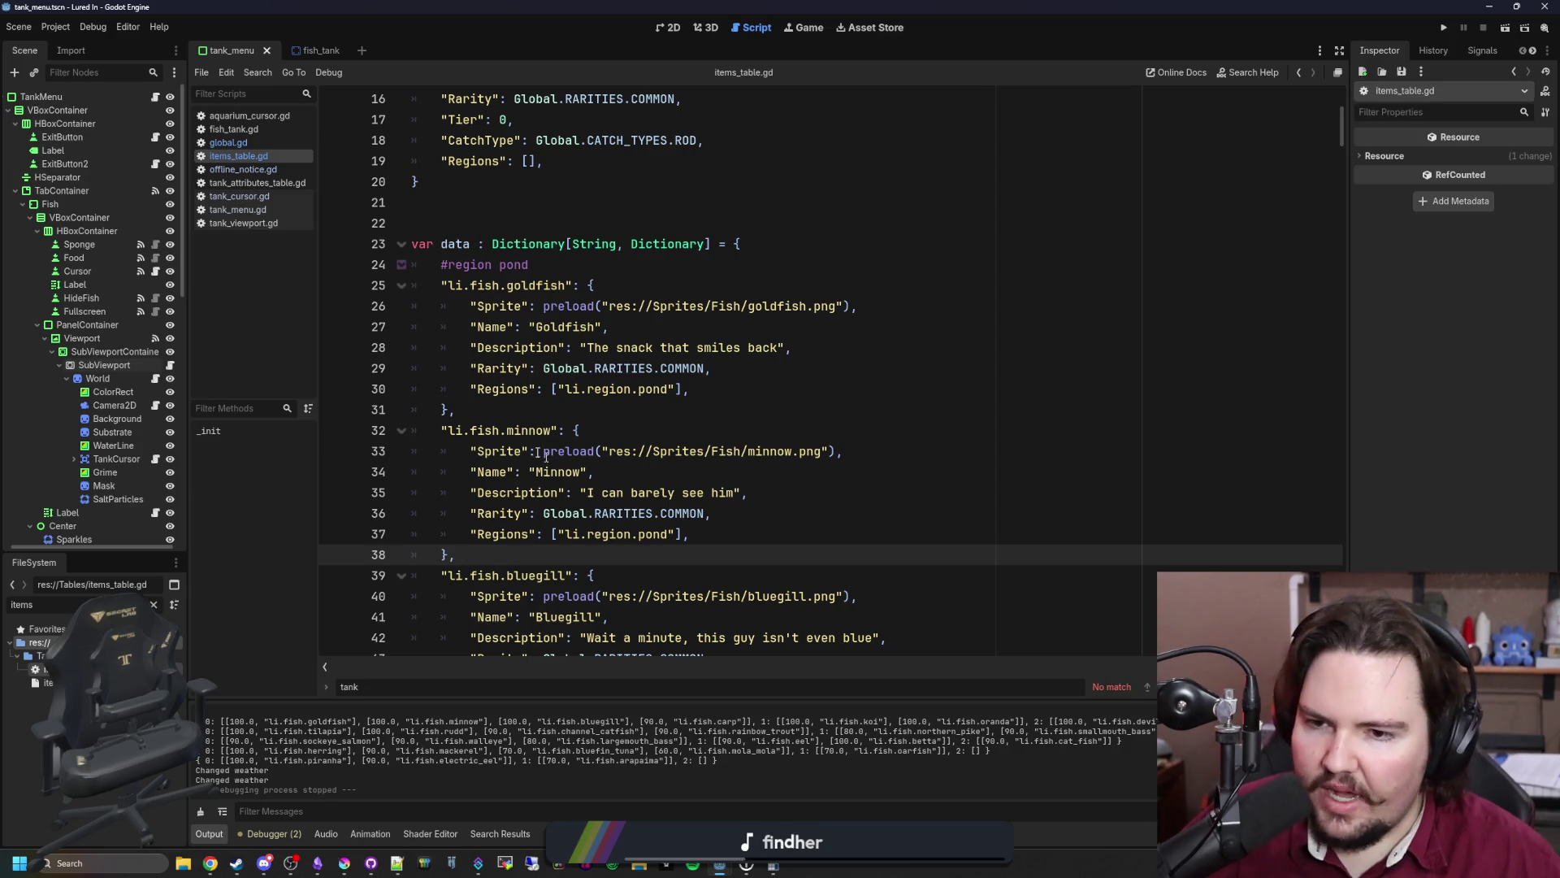
{"action": "left_click_drag", "start_coordinate": [478, 414], "coordinate": [397, 294]}
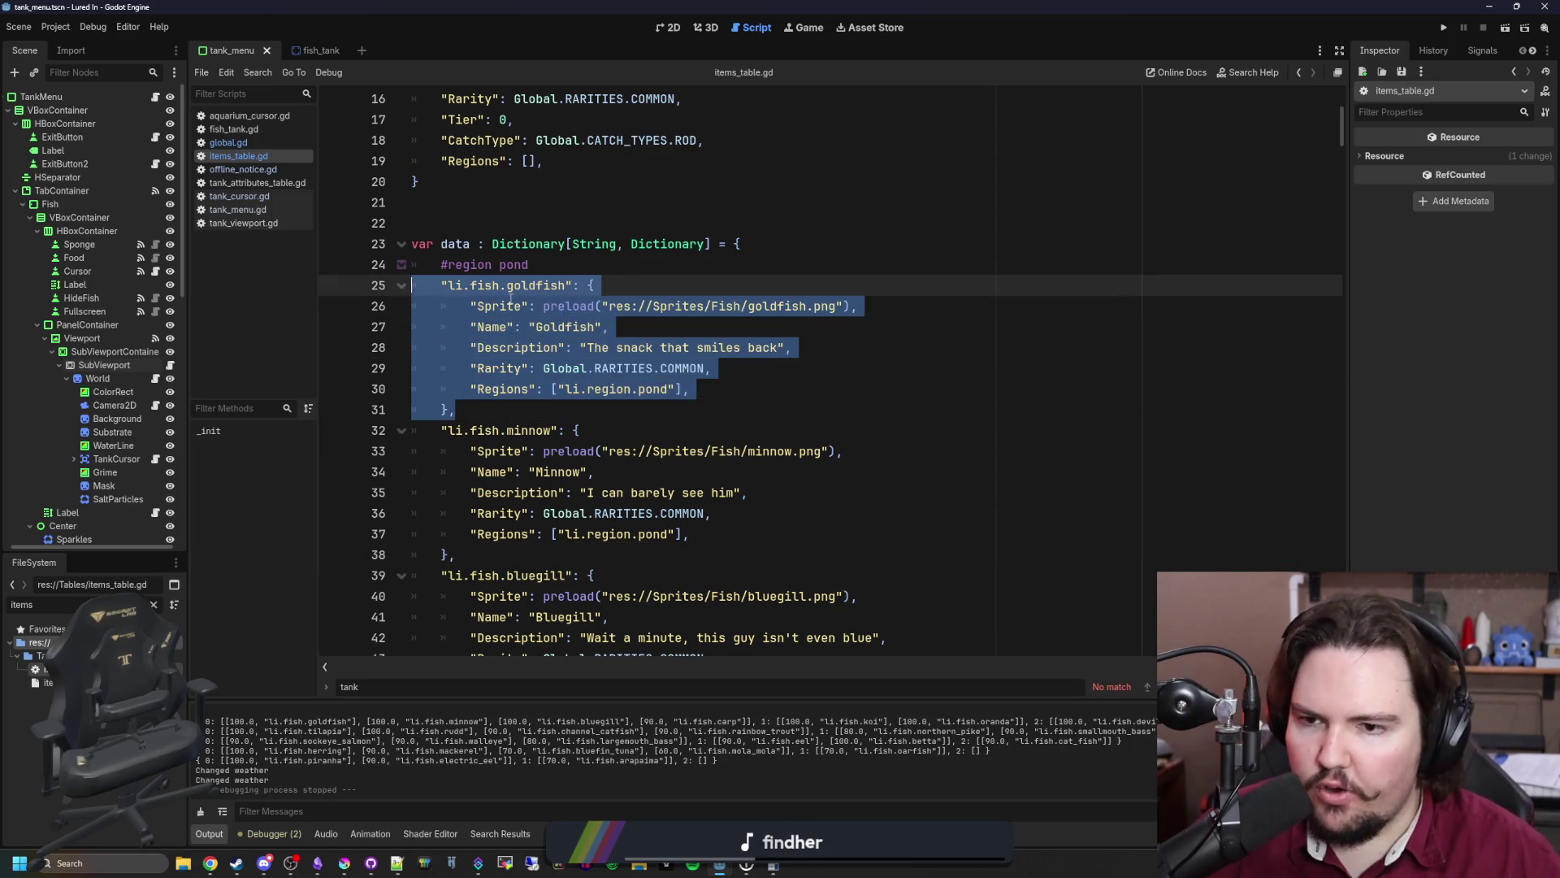
{"action": "left_click", "coordinate": [510, 307]}
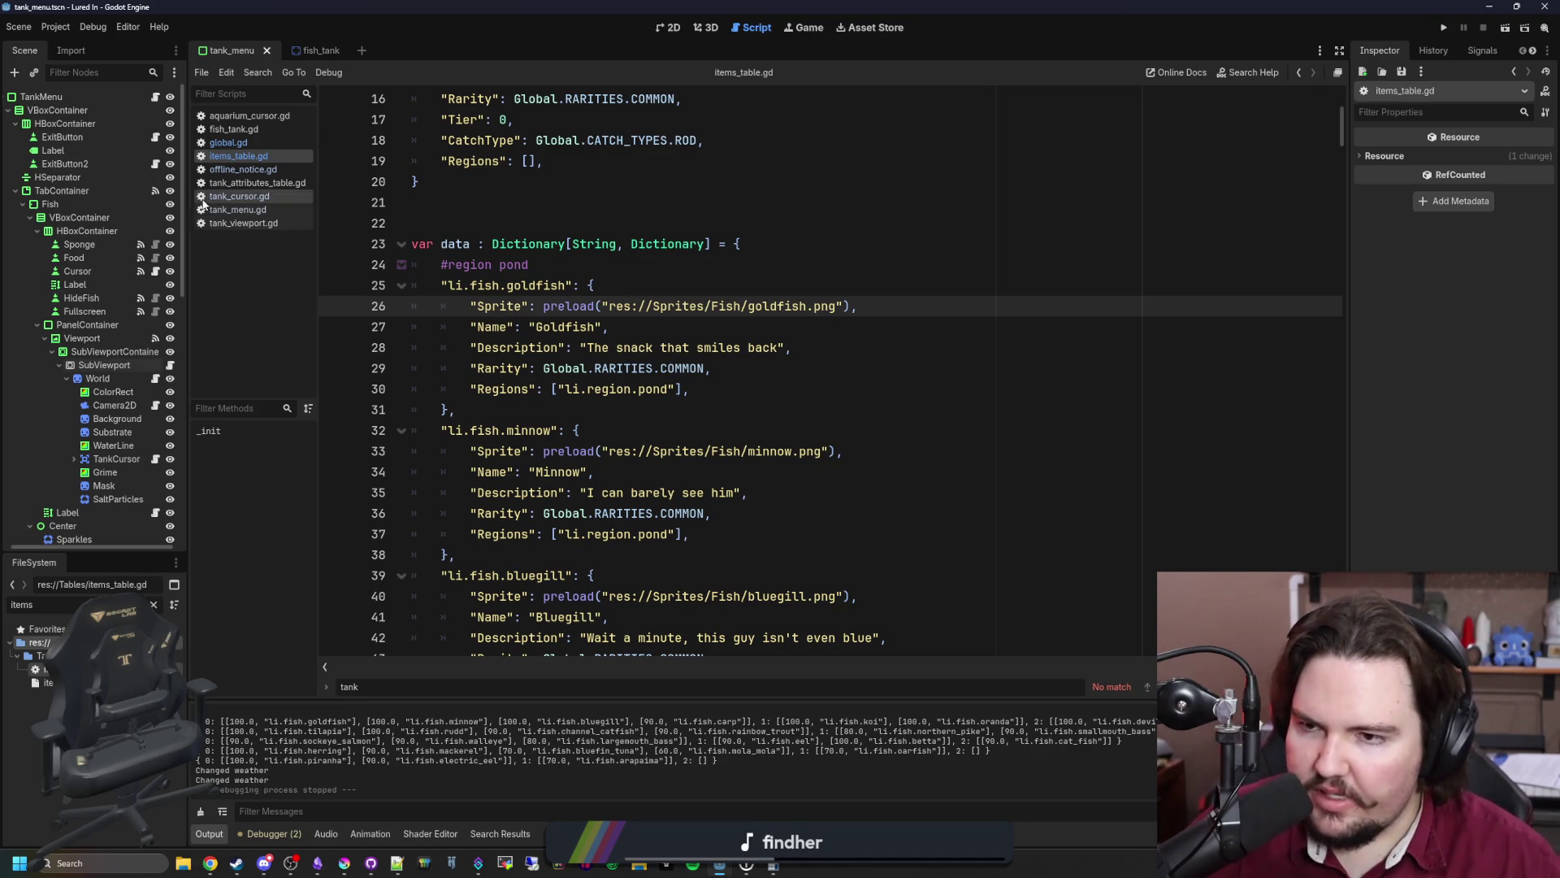
{"action": "left_click", "coordinate": [520, 407]}
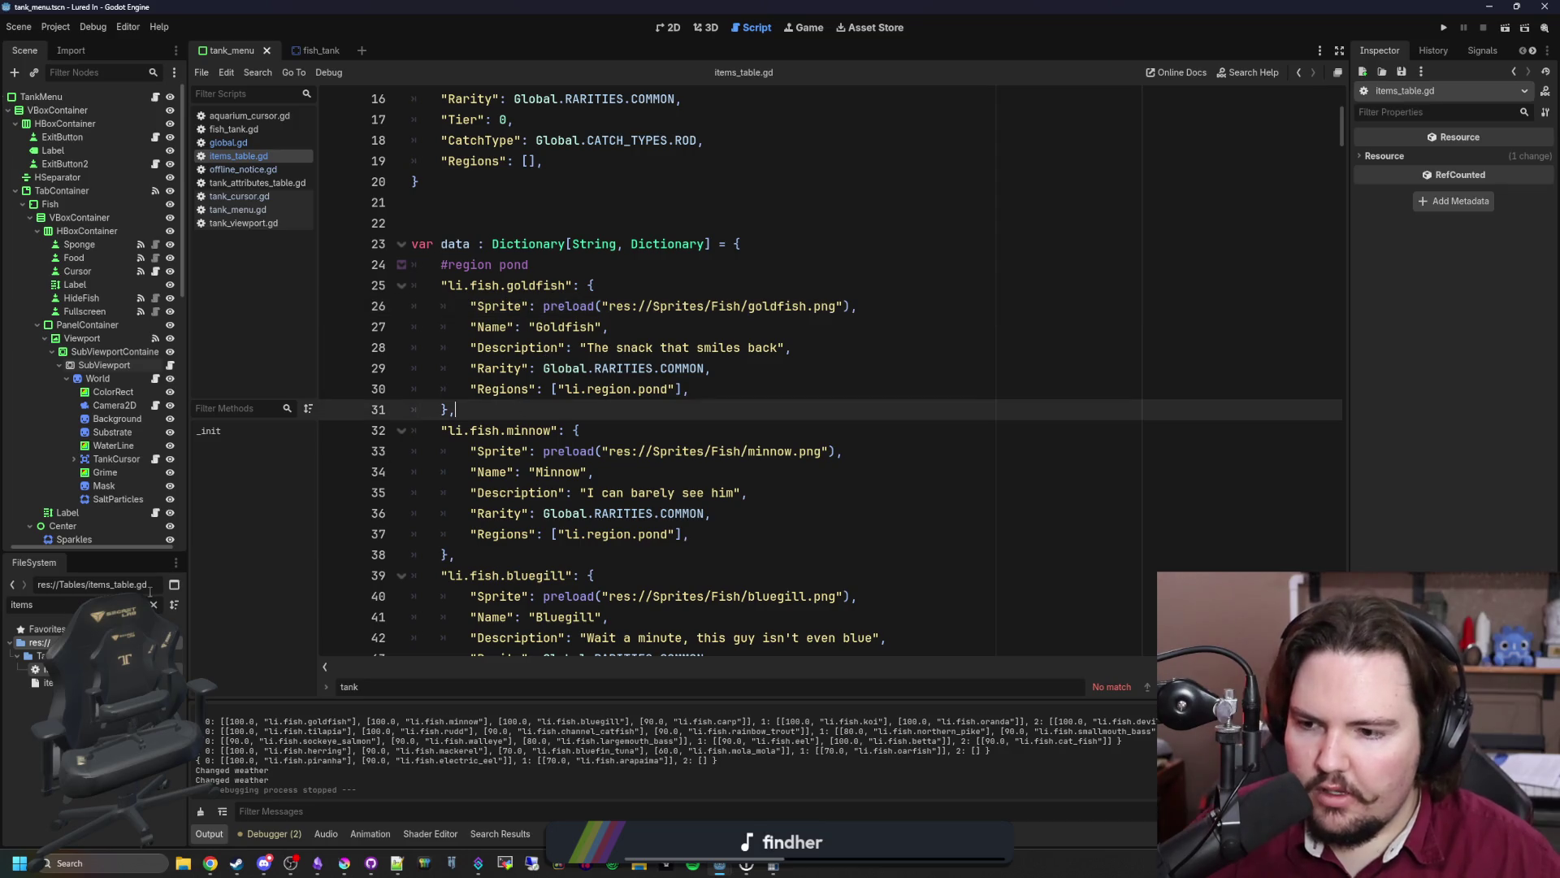
- Filter the FileSystem for 'upg' and open upgrades_table.gd
{"action": "left_click", "coordinate": [153, 605]}
{"action": "type", "text": "update"}
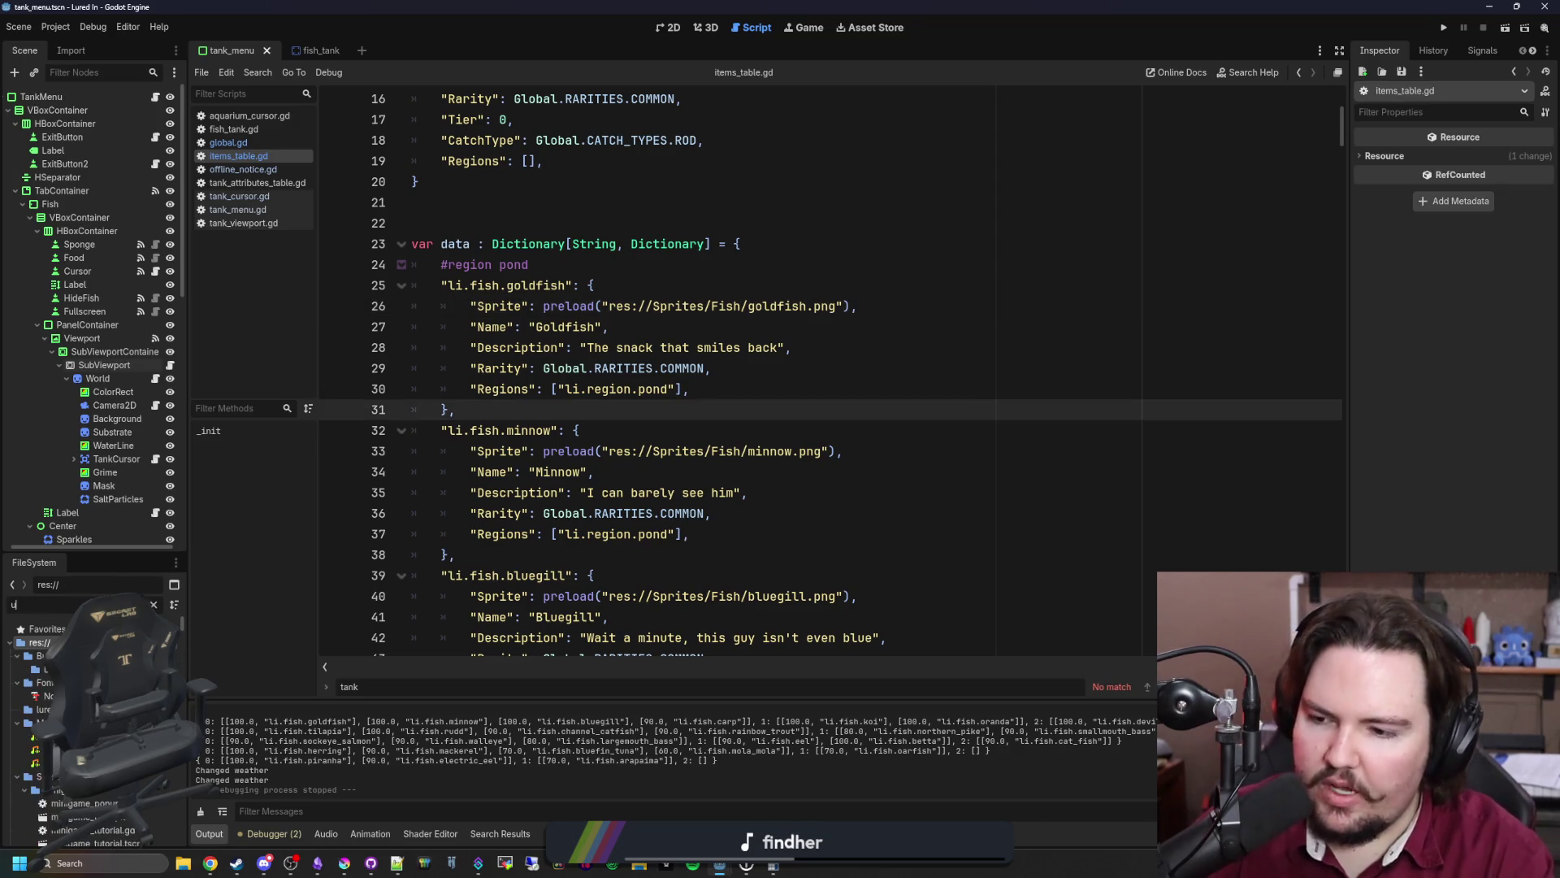
{"action": "key", "text": "BackSpace"}
{"action": "key", "text": "BackSpace"}
{"action": "key", "text": "BackSpace"}
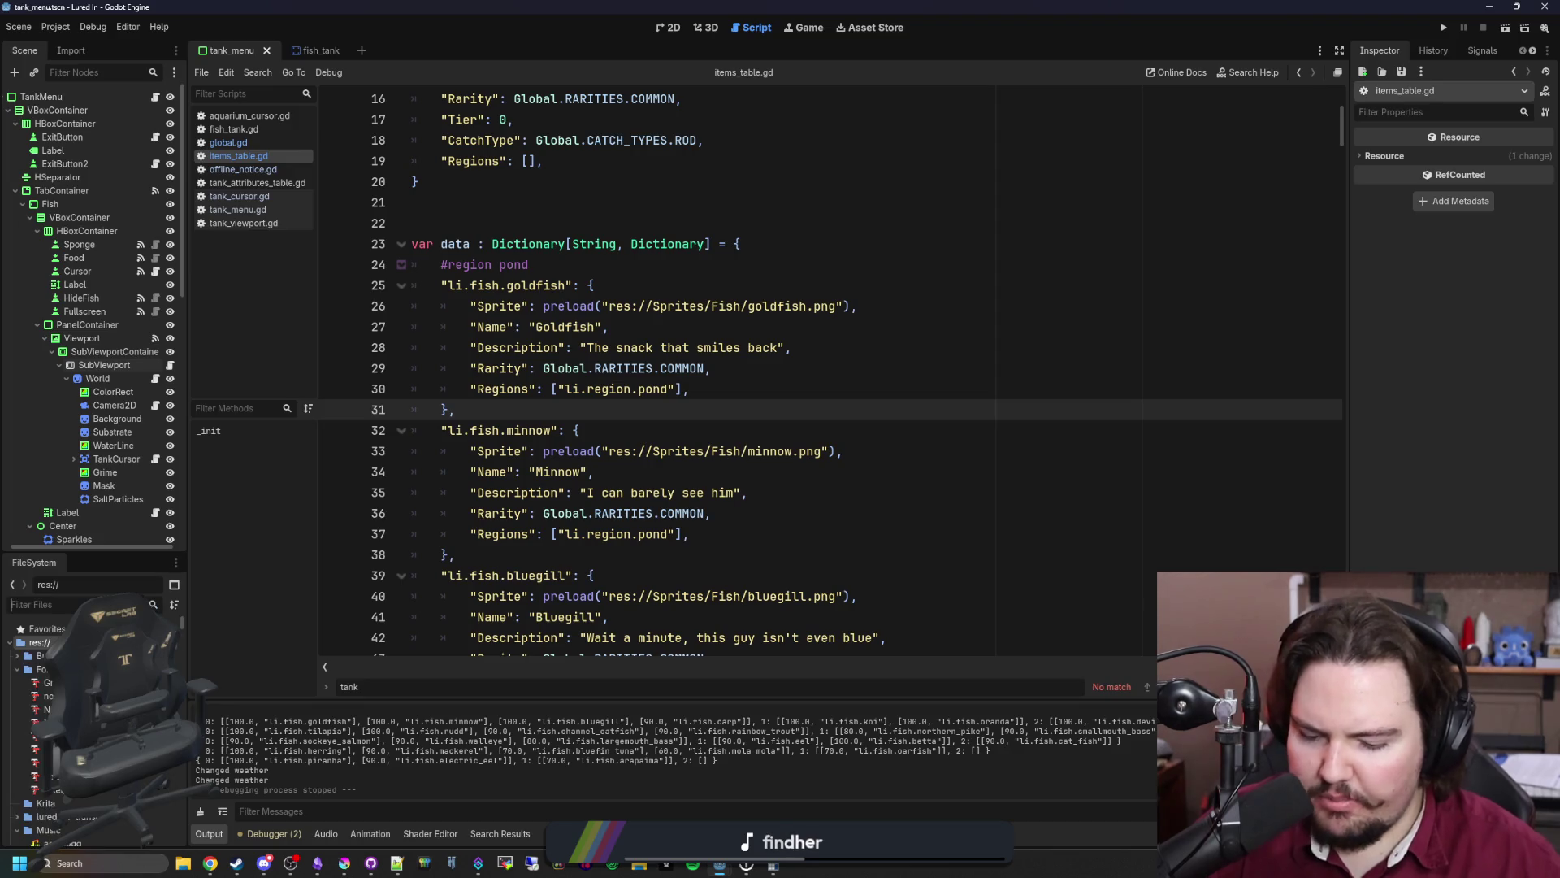
{"action": "type", "text": "upgrade"}
{"action": "double_click", "coordinate": [40, 709]}
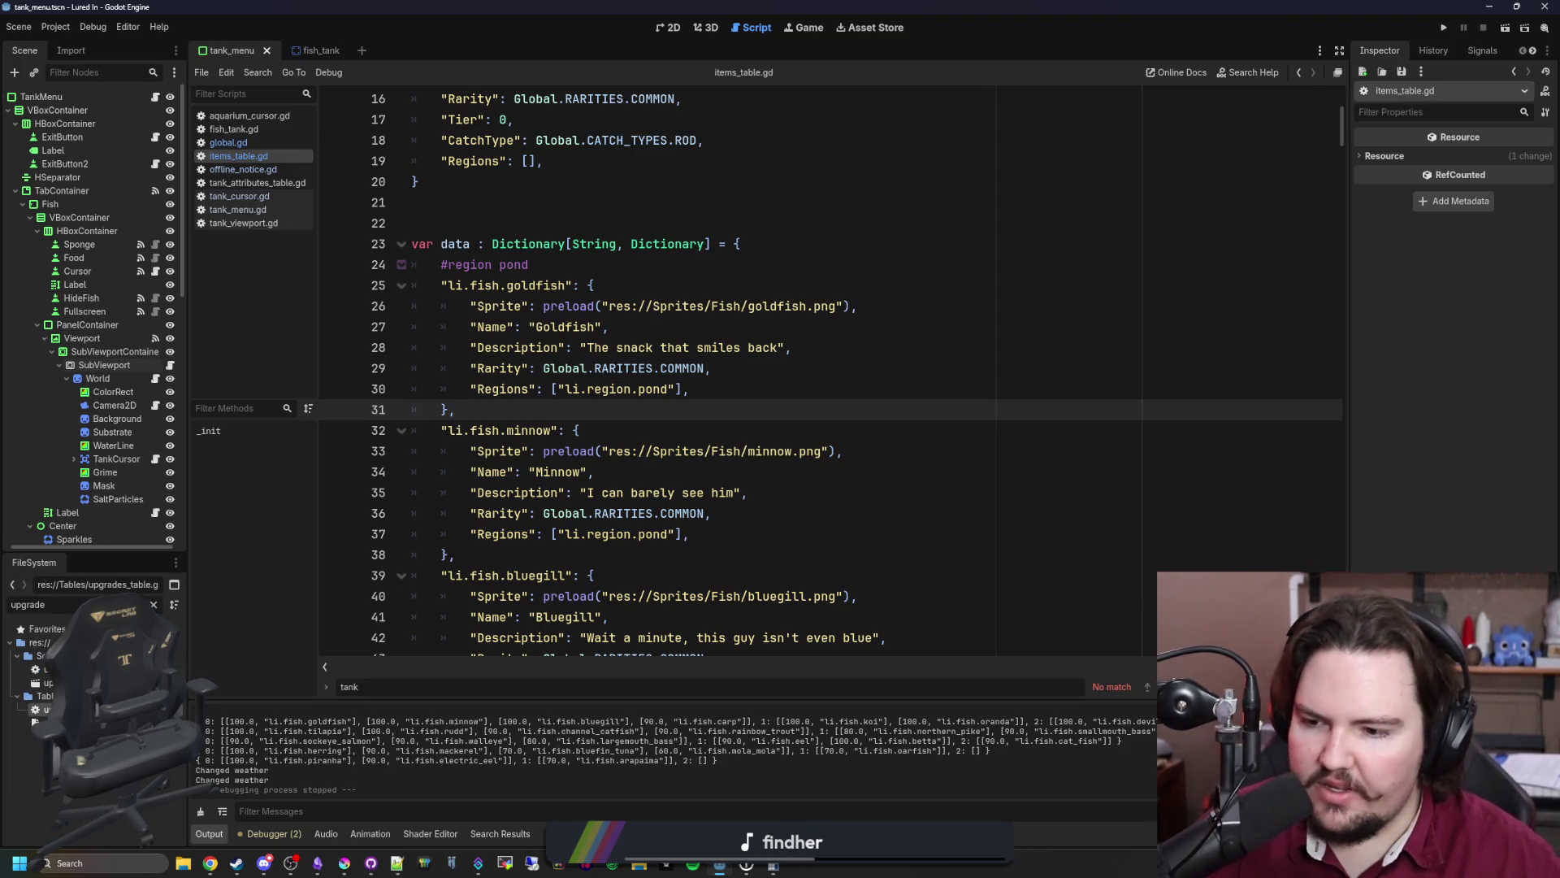
- Scroll up through the upgrade entries, highlighting blocks, to the advertising entry
{"action": "scroll", "coordinate": [629, 415], "scroll_direction": "up", "scroll_amount": 10}
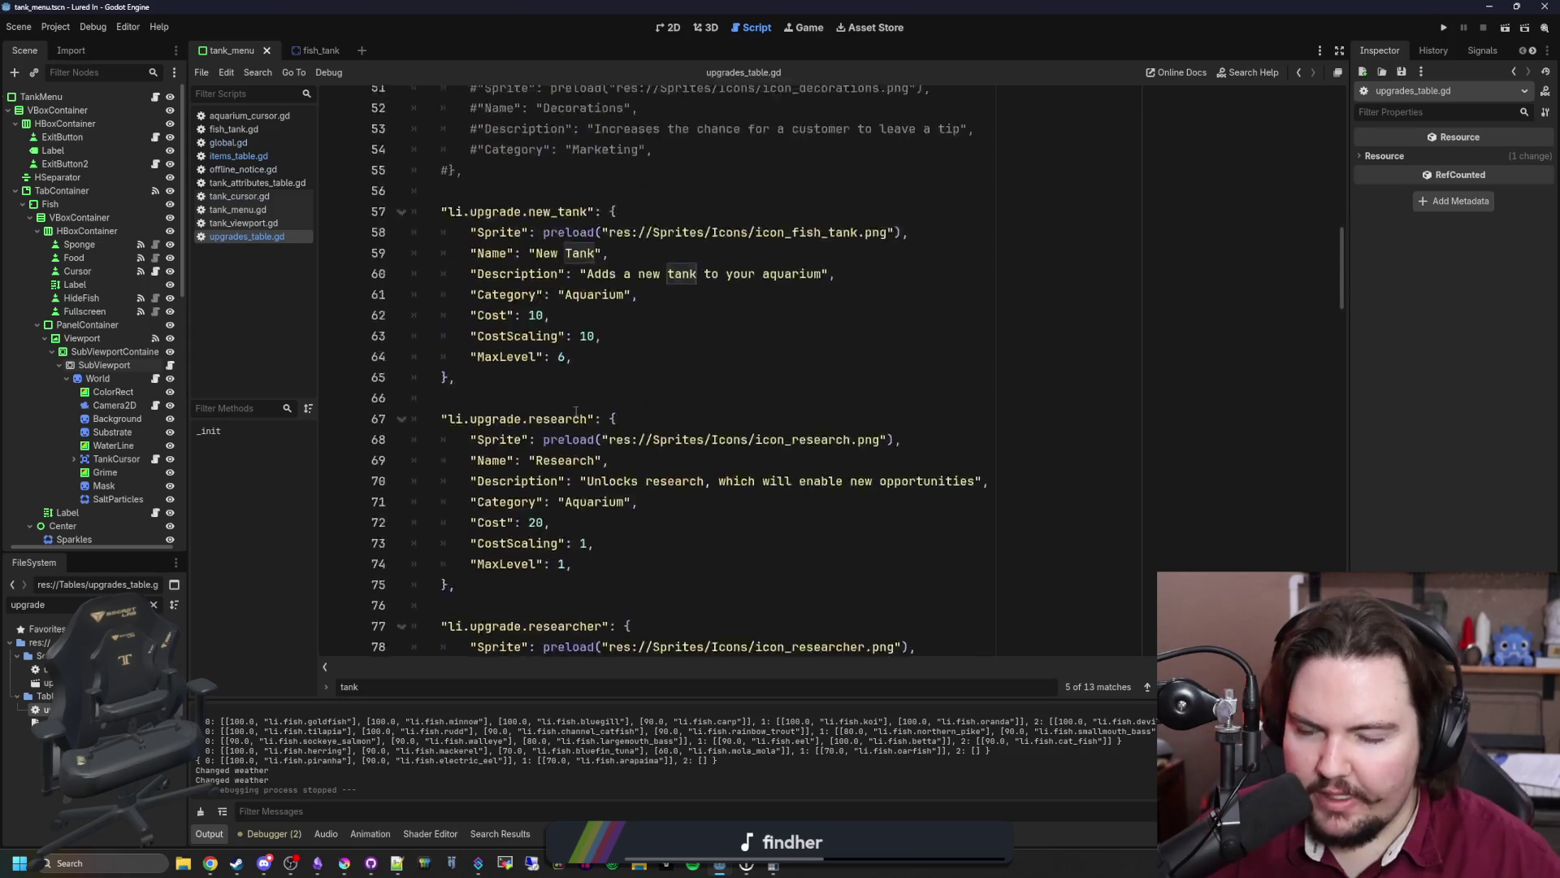
{"action": "mouse_move", "coordinate": [652, 567]}
{"action": "left_mouse_down"}
{"action": "mouse_move", "coordinate": [603, 181]}
{"action": "mouse_move", "coordinate": [603, 244]}
{"action": "left_mouse_up"}
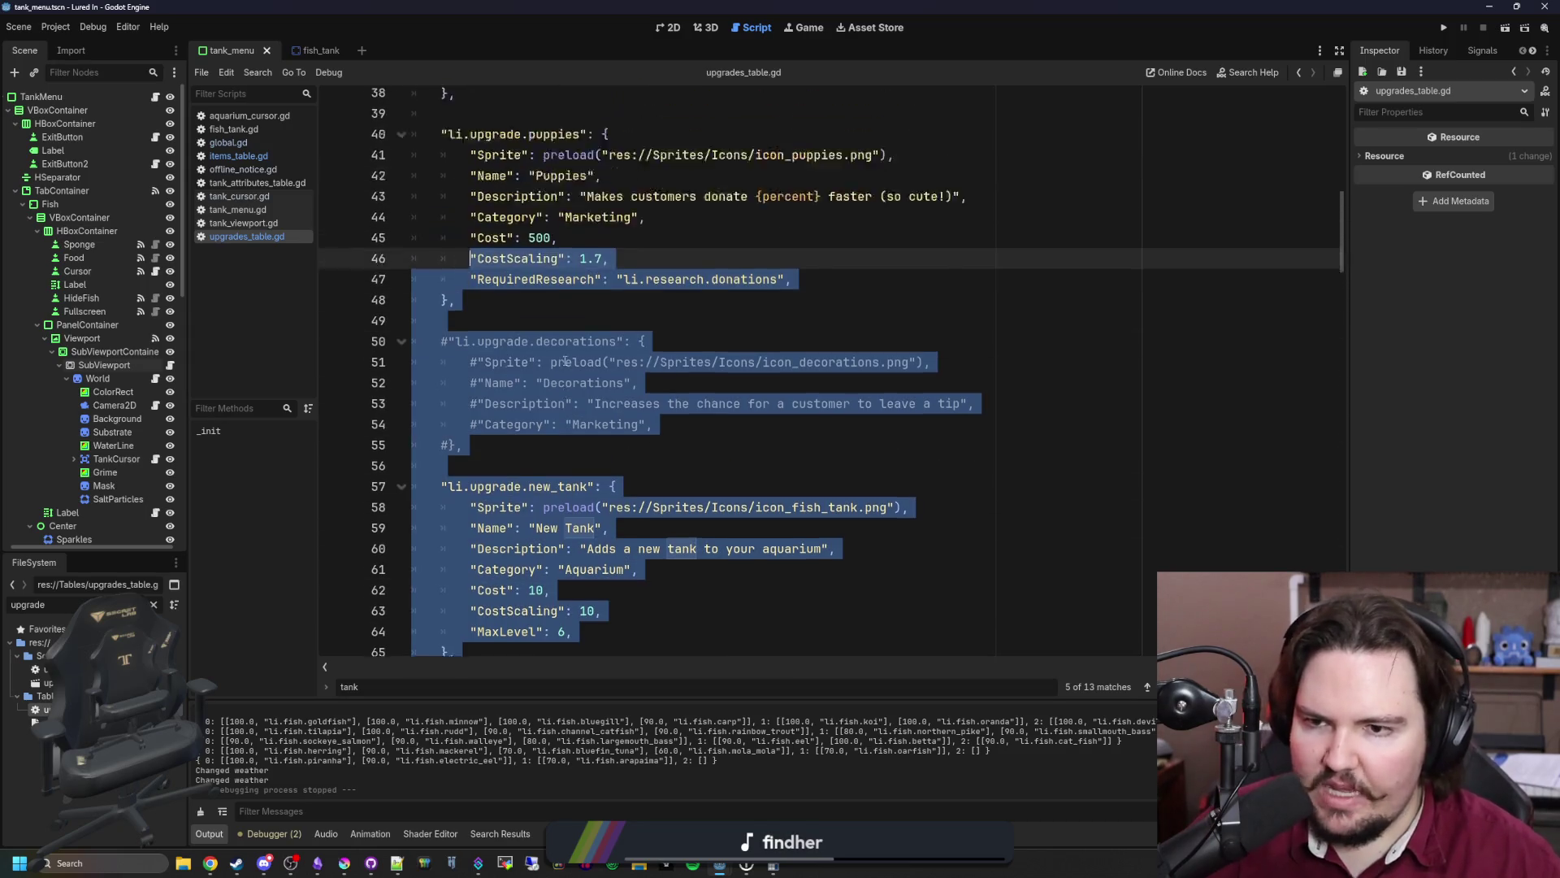
{"action": "scroll", "coordinate": [602, 407], "scroll_direction": "up", "scroll_amount": 3}
{"action": "left_click", "coordinate": [603, 492]}
{"action": "left_click_drag", "start_coordinate": [715, 520], "coordinate": [638, 150]}
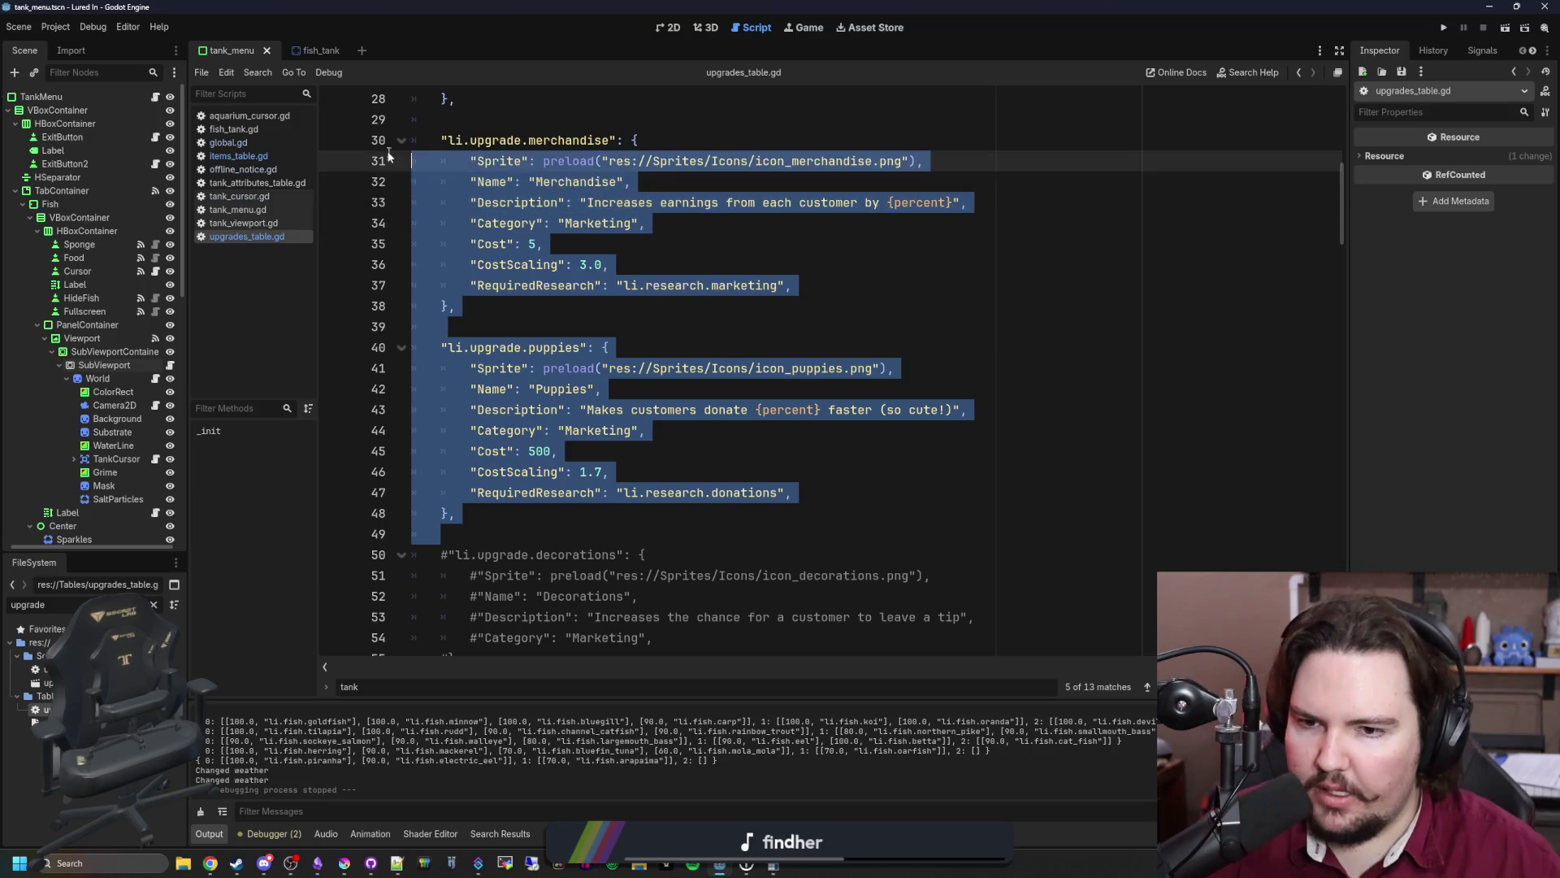
{"action": "scroll", "coordinate": [638, 244], "scroll_direction": "up", "scroll_amount": 4}
{"action": "left_click", "coordinate": [589, 377]}
{"action": "left_click", "coordinate": [592, 353]}
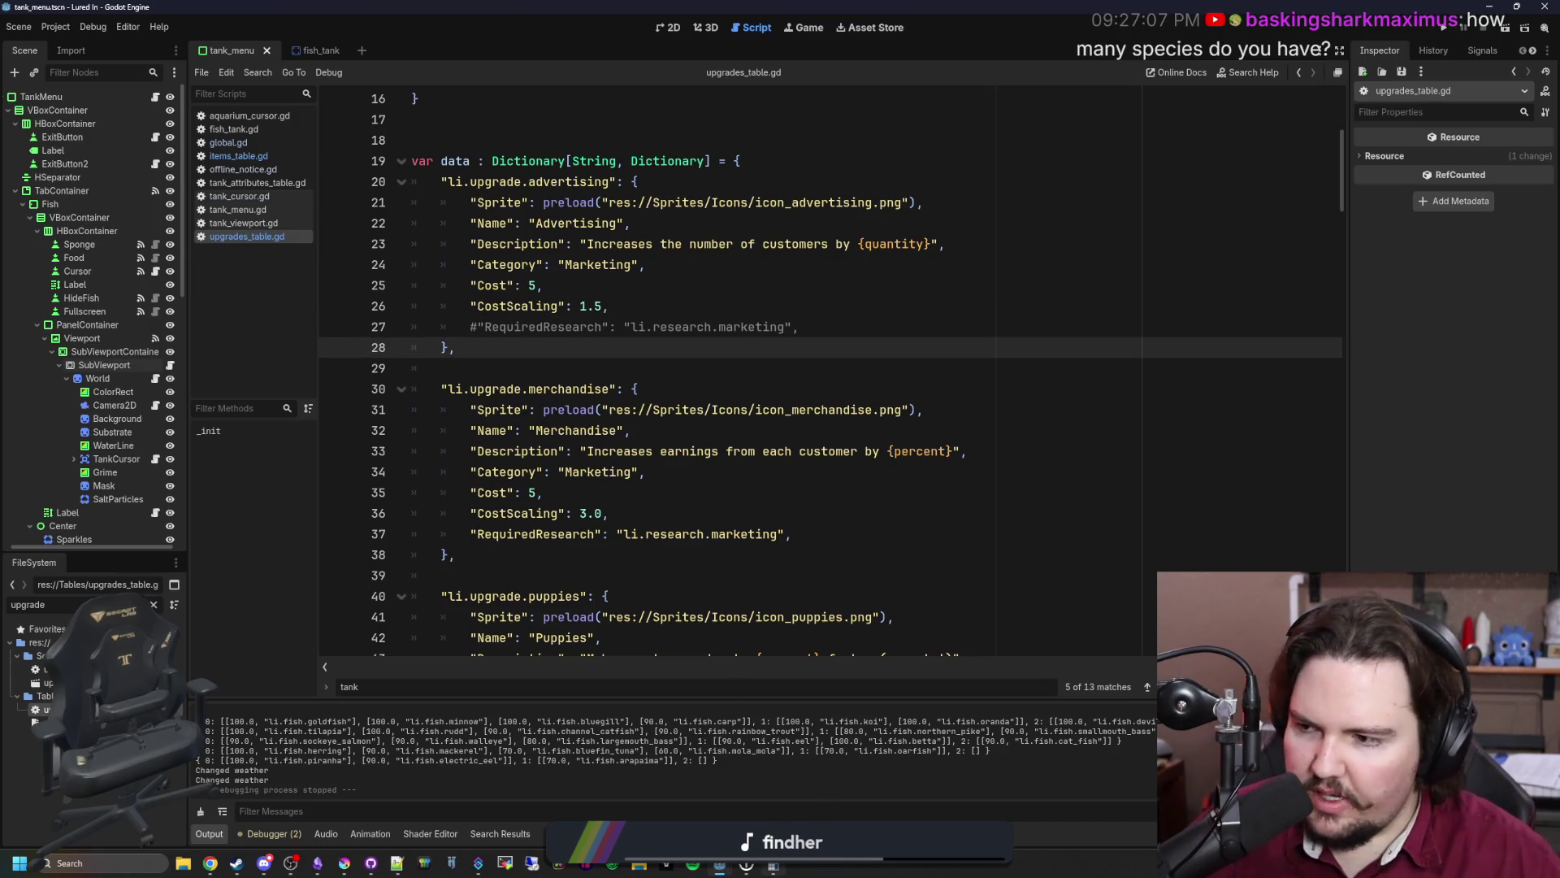
- Move up to the defaults dictionary merged in _init
{"action": "mouse_move", "coordinate": [776, 866]}
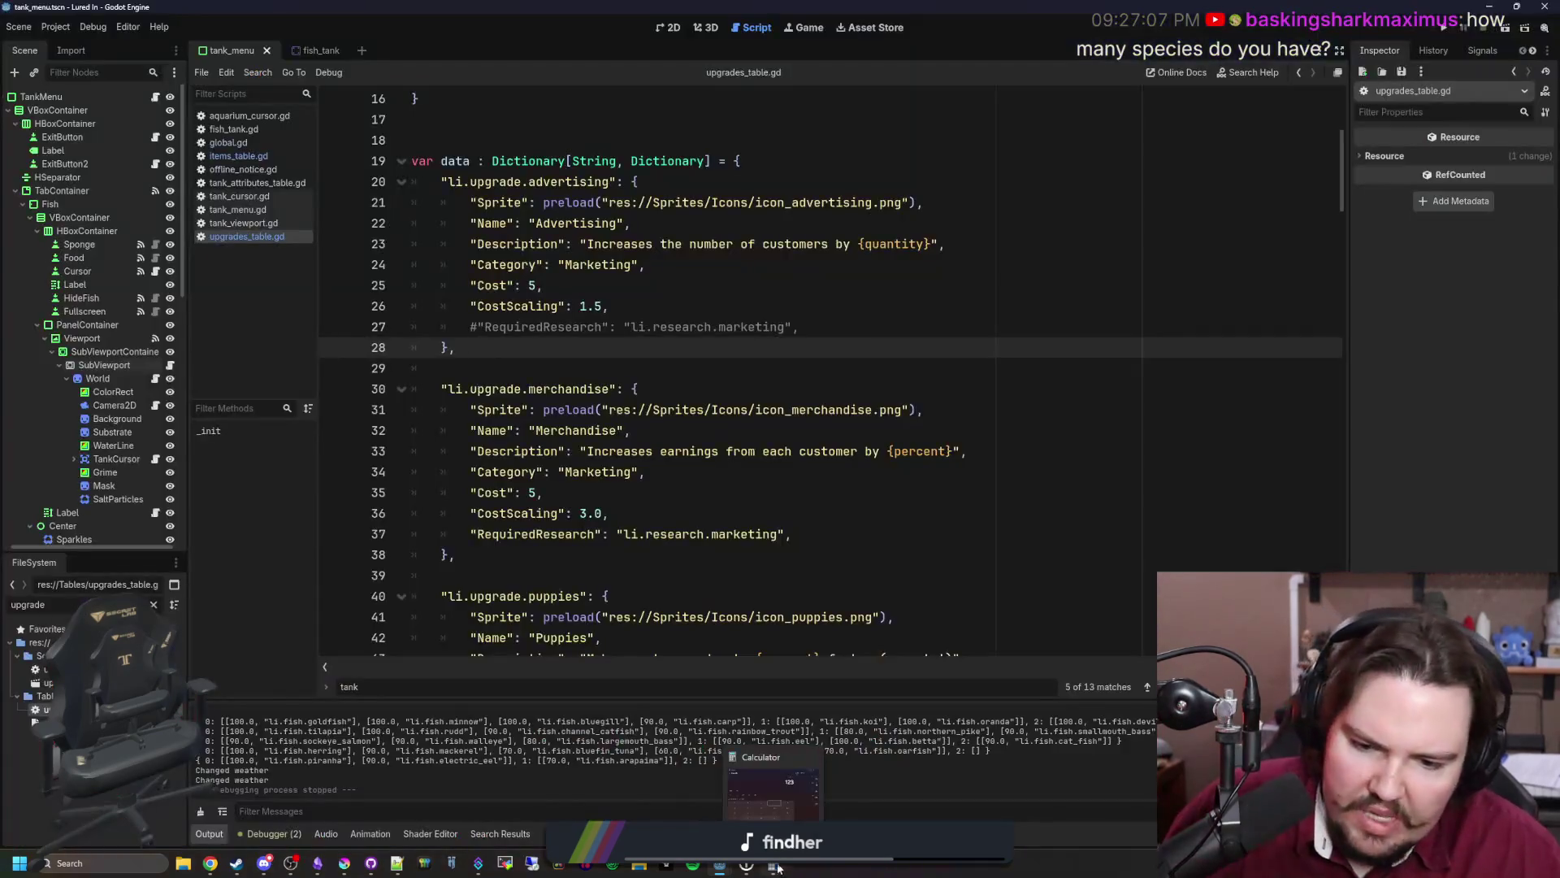
{"action": "left_click", "coordinate": [506, 370]}
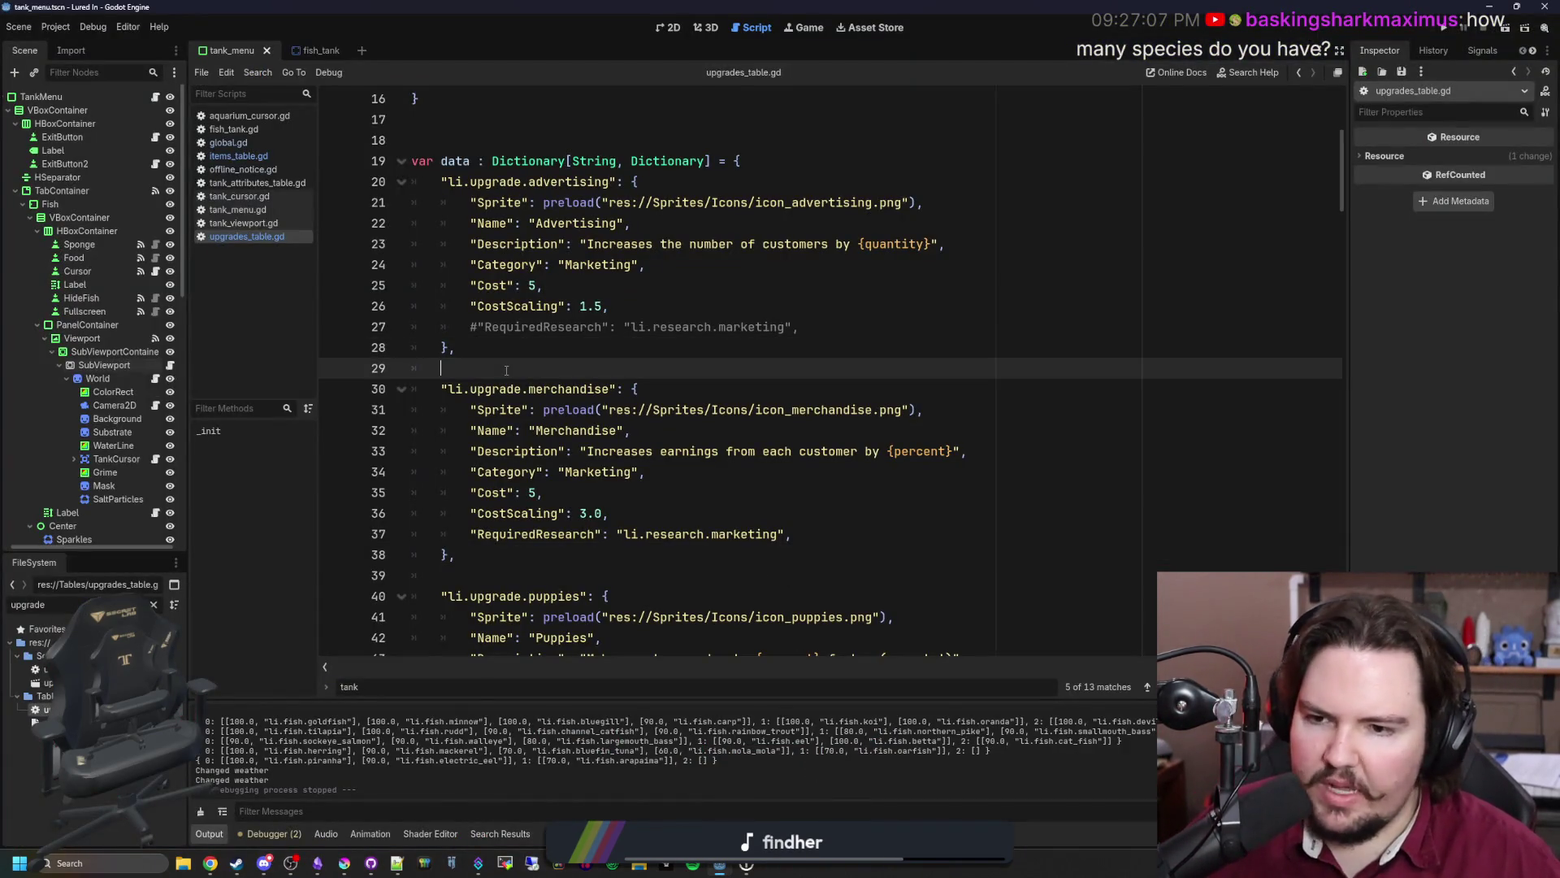
{"action": "left_click", "coordinate": [585, 342]}
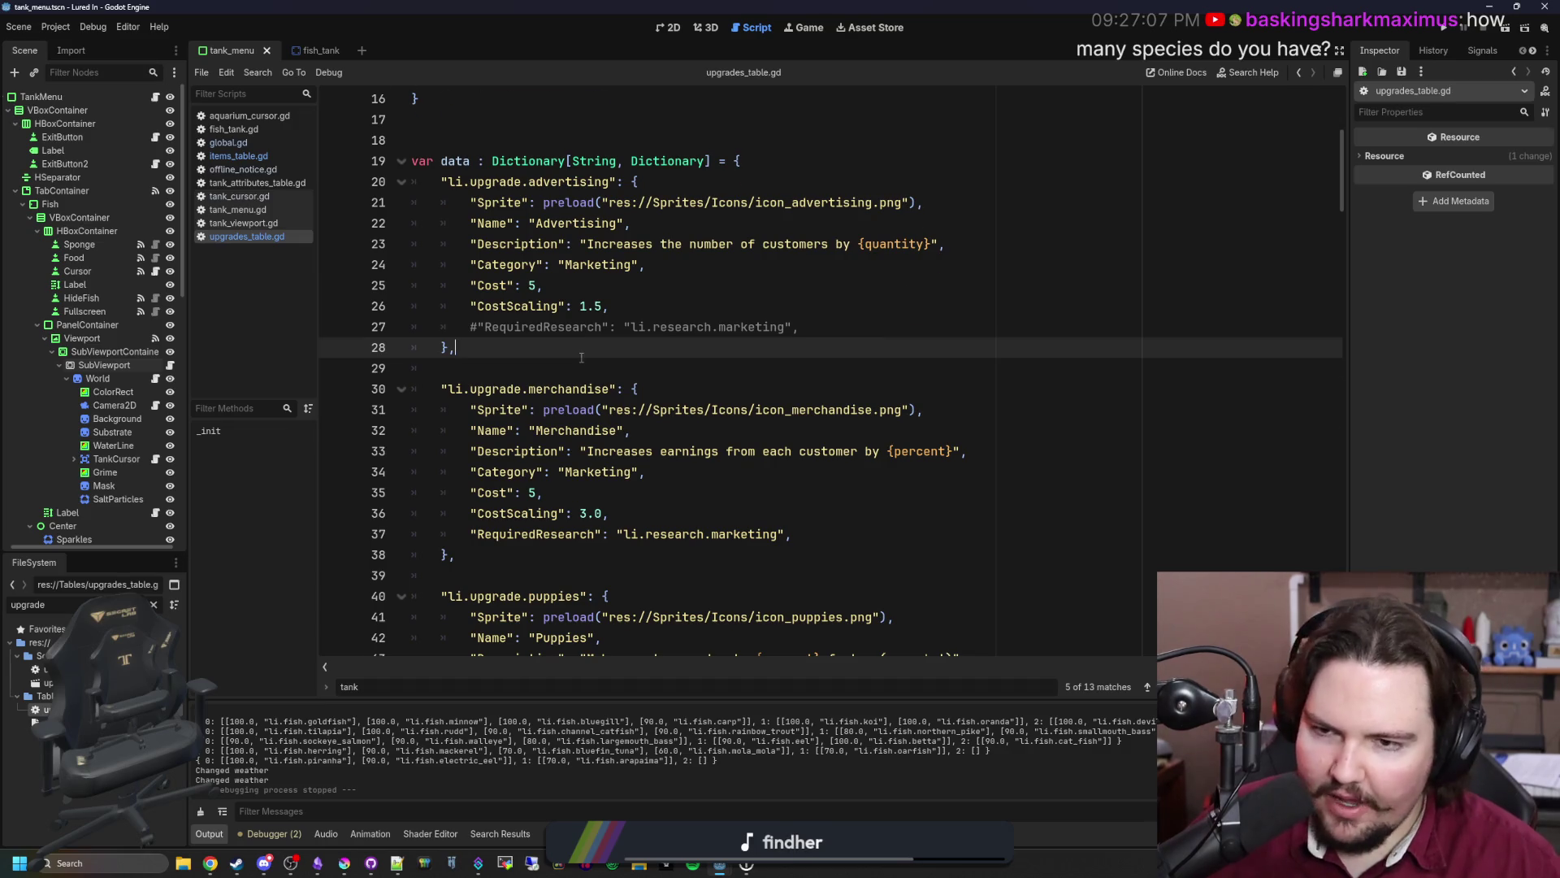
{"action": "scroll", "coordinate": [581, 358], "scroll_direction": "up", "scroll_amount": 5}
{"action": "left_click", "coordinate": [501, 204]}
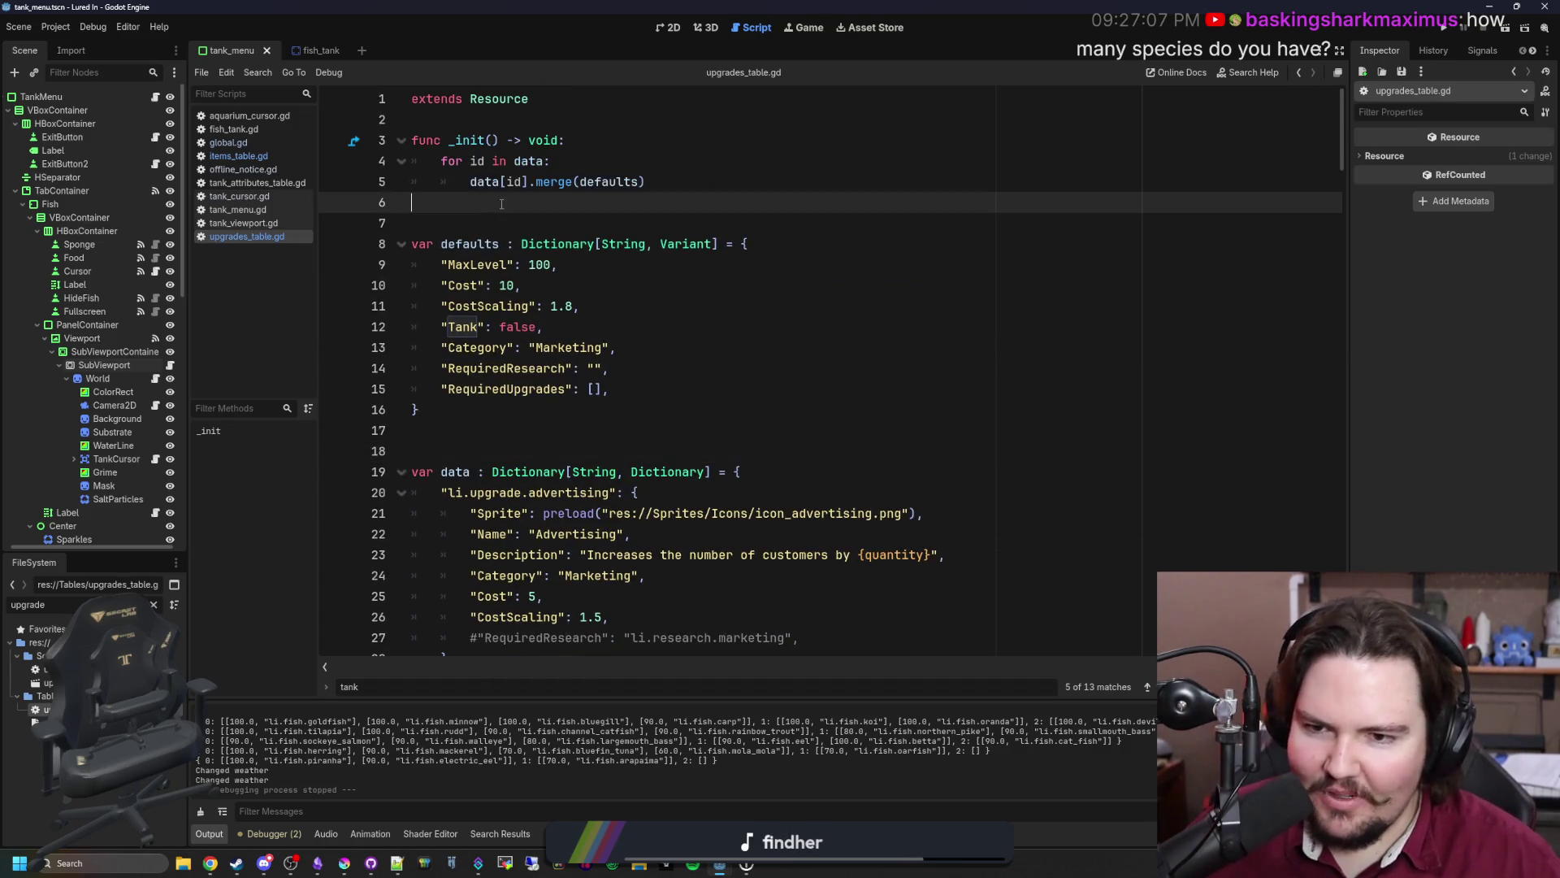
- Switch to the 2D view, save the scene, and run the project
{"action": "left_click", "coordinate": [667, 27]}
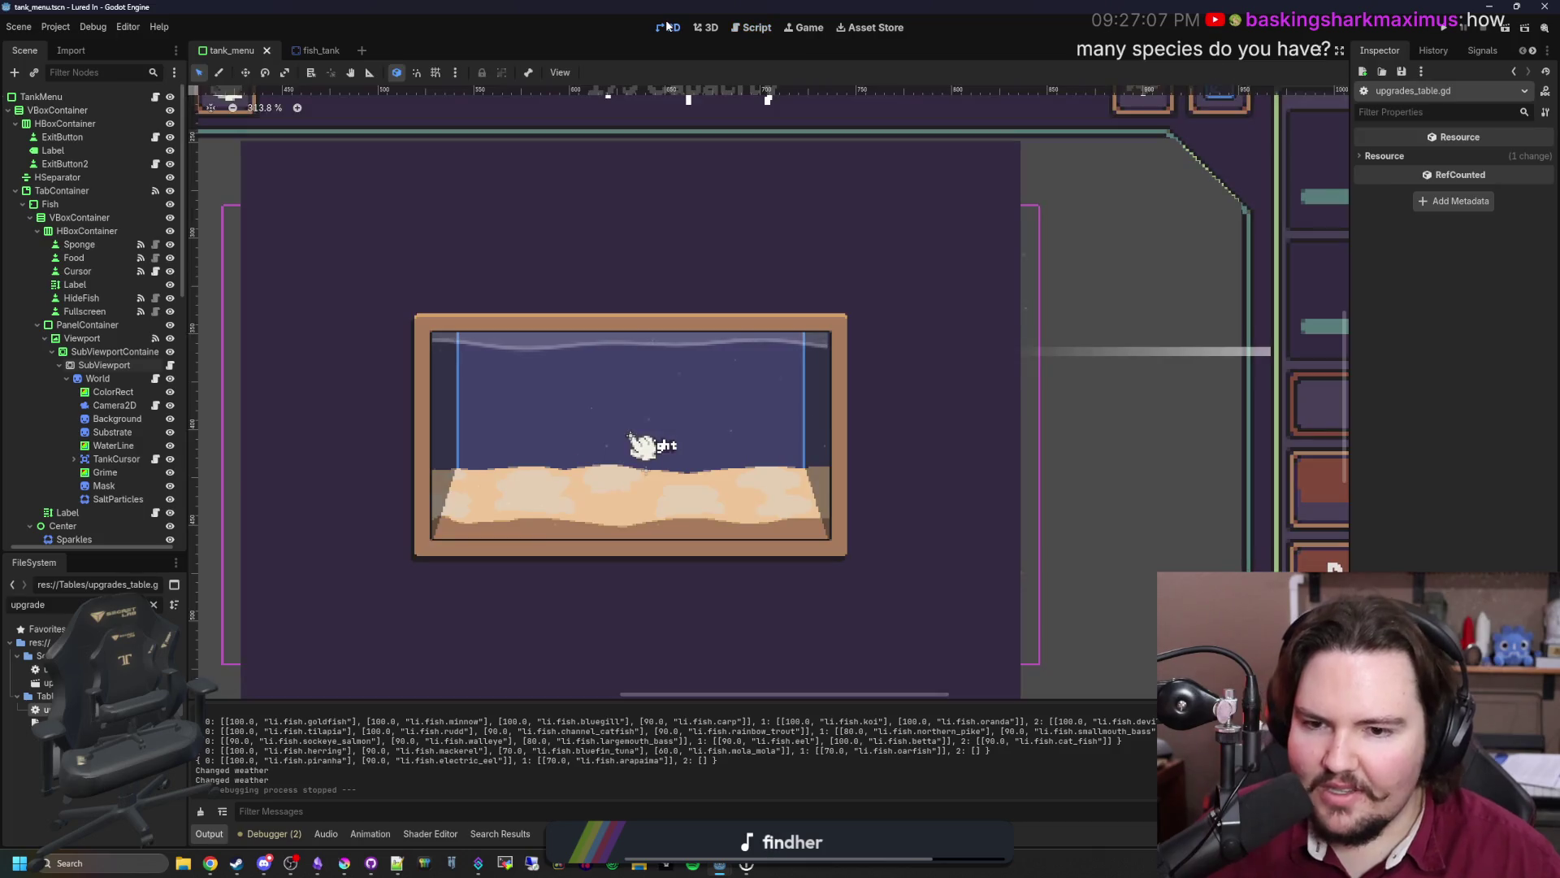
{"action": "scroll", "coordinate": [636, 389], "scroll_direction": "down", "scroll_amount": 5}
{"action": "scroll", "coordinate": [653, 394], "scroll_direction": "up", "scroll_amount": 2}
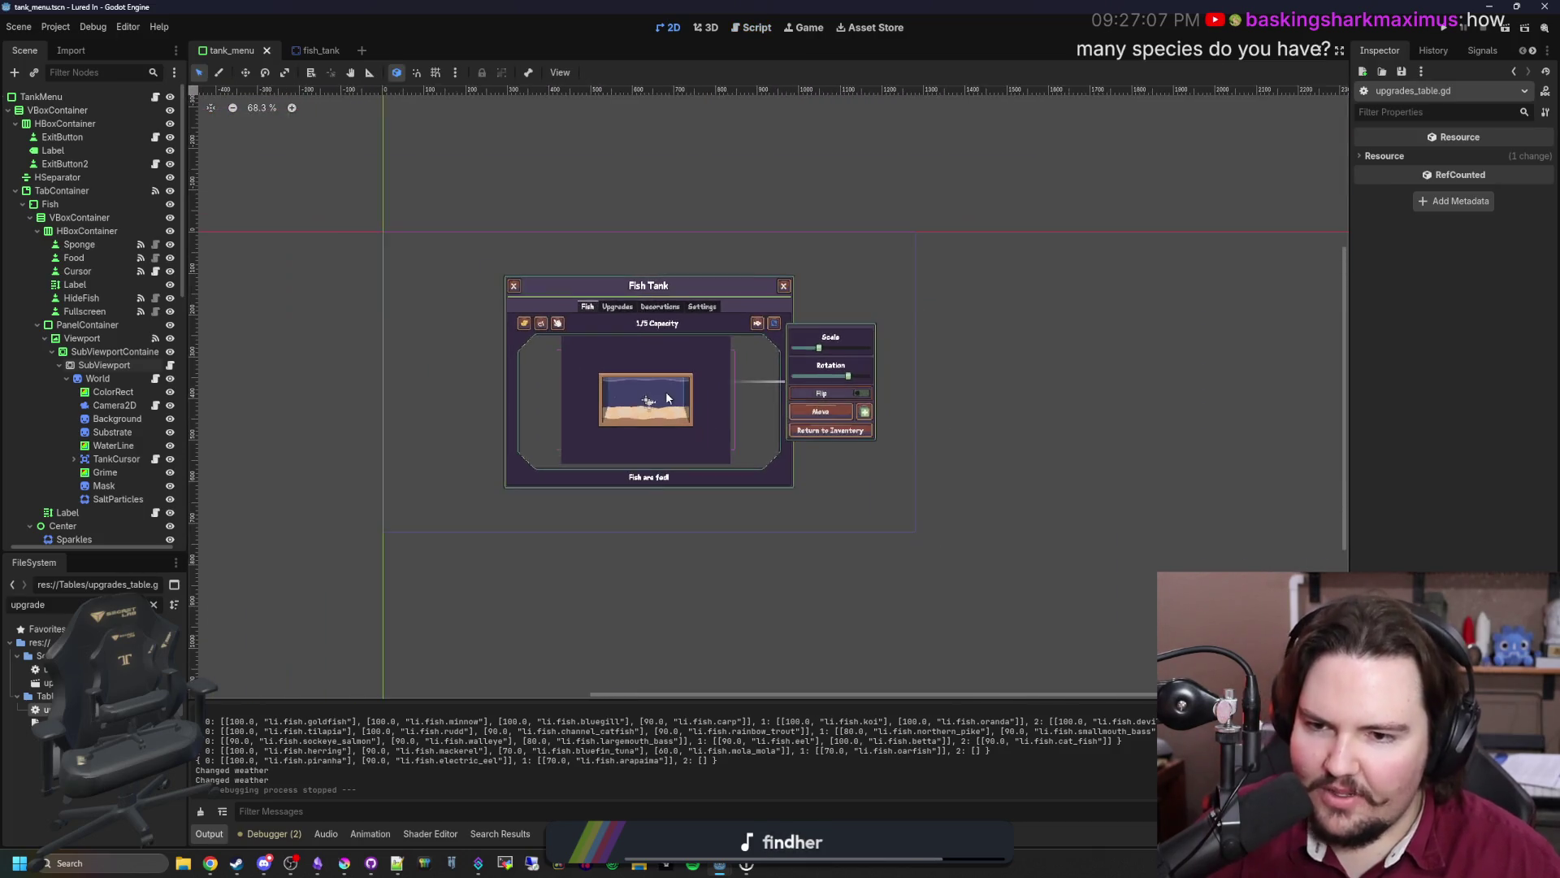
{"action": "key", "text": "ctrl+s"}
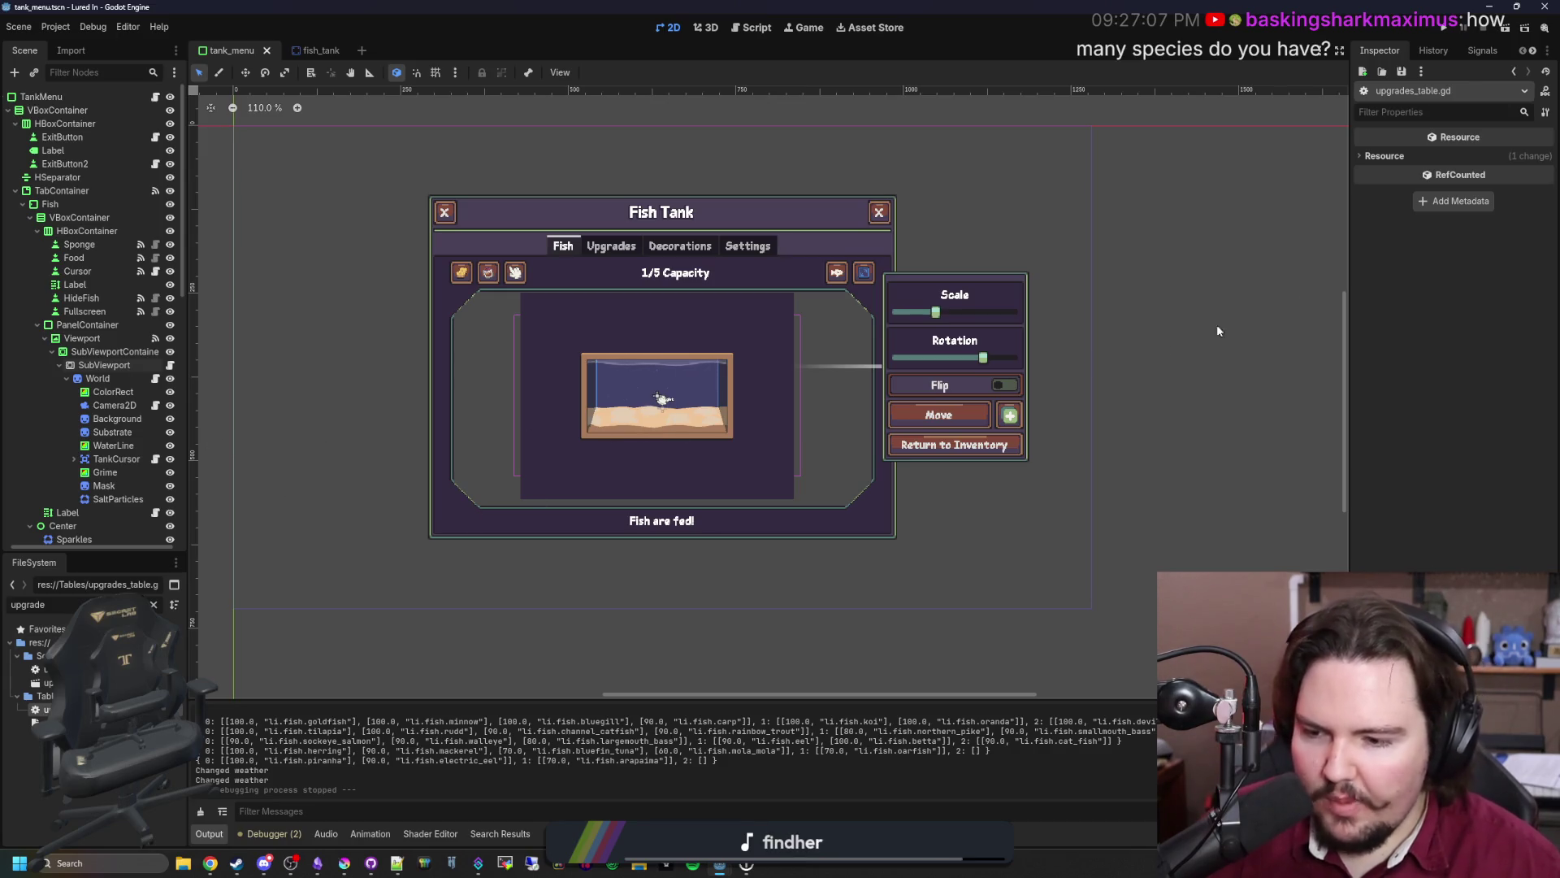
{"action": "left_click", "coordinate": [1449, 25]}
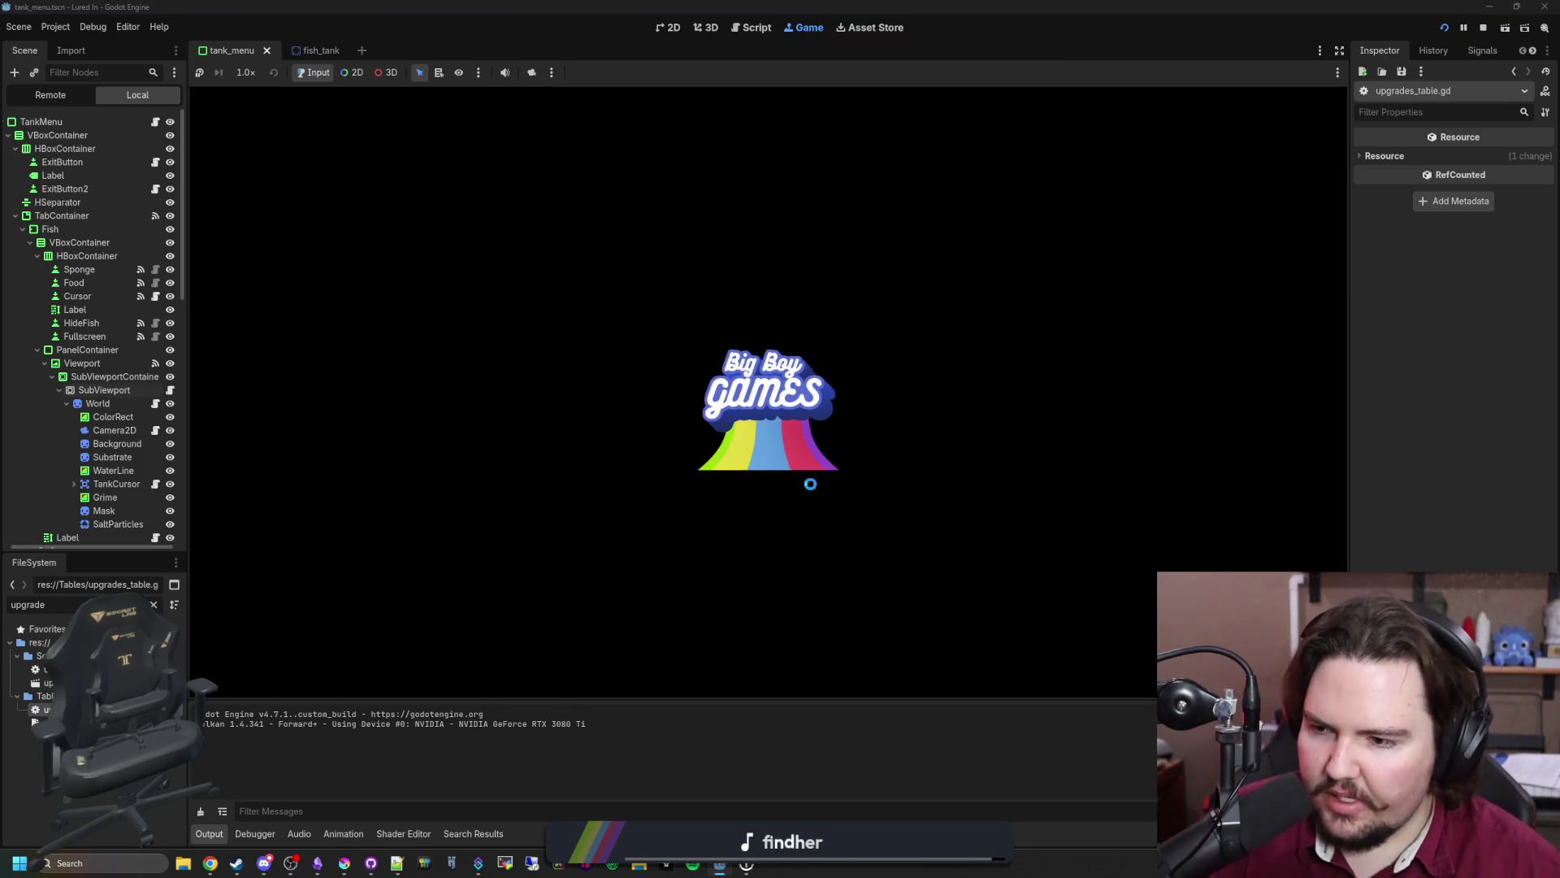
- Load the Twitch Creator Dashboard in the browser via 'dash'
{"action": "mouse_move", "coordinate": [213, 857]}
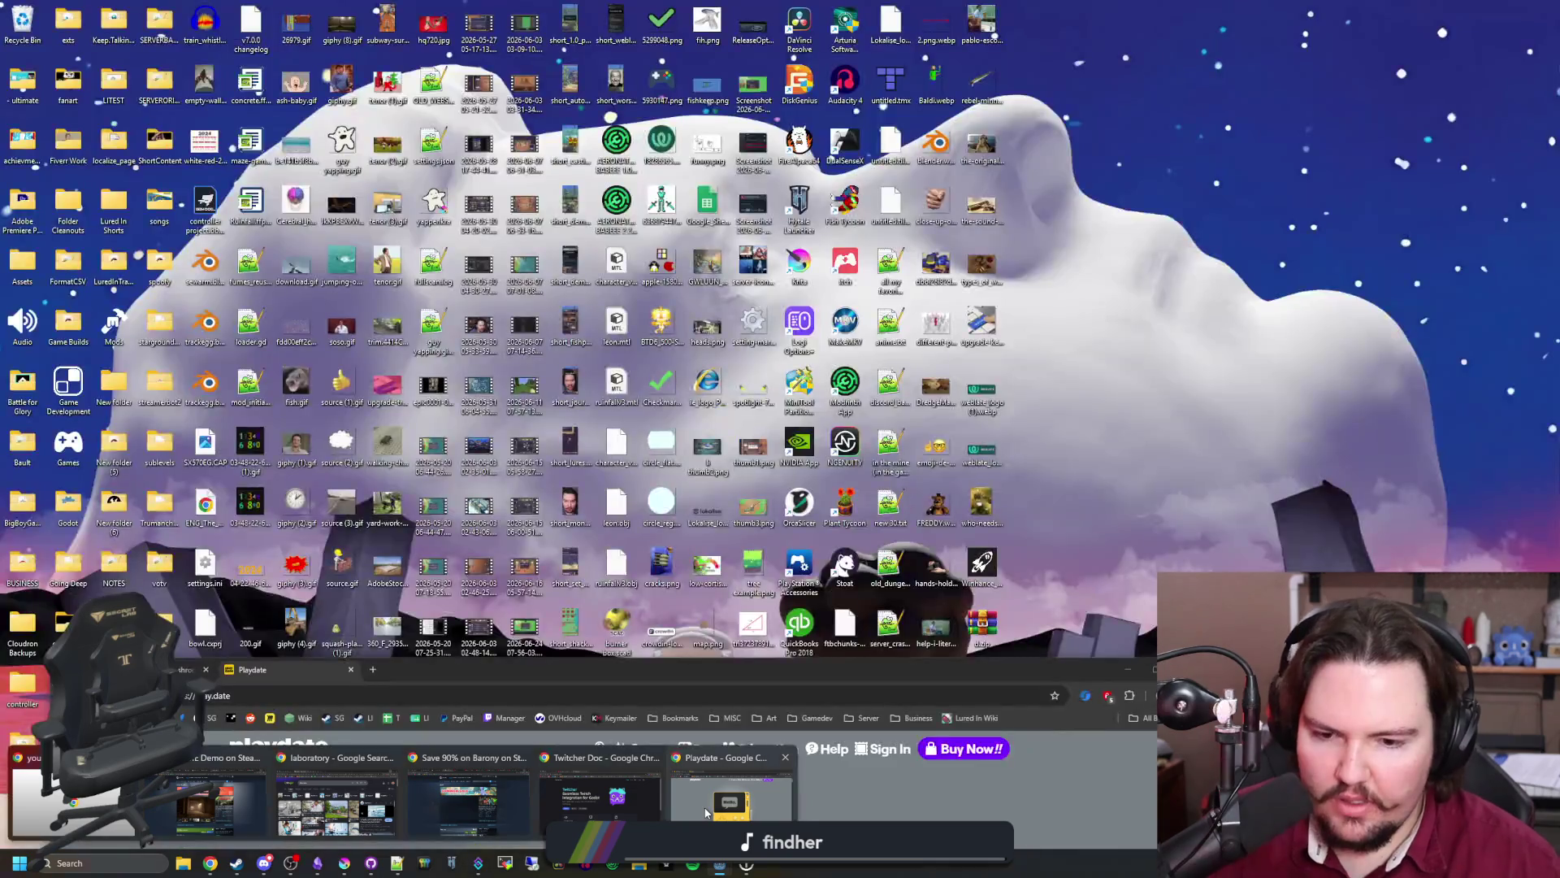
{"action": "left_click", "coordinate": [280, 793]}
{"action": "left_click", "coordinate": [280, 691]}
{"action": "type", "text": "dash"}
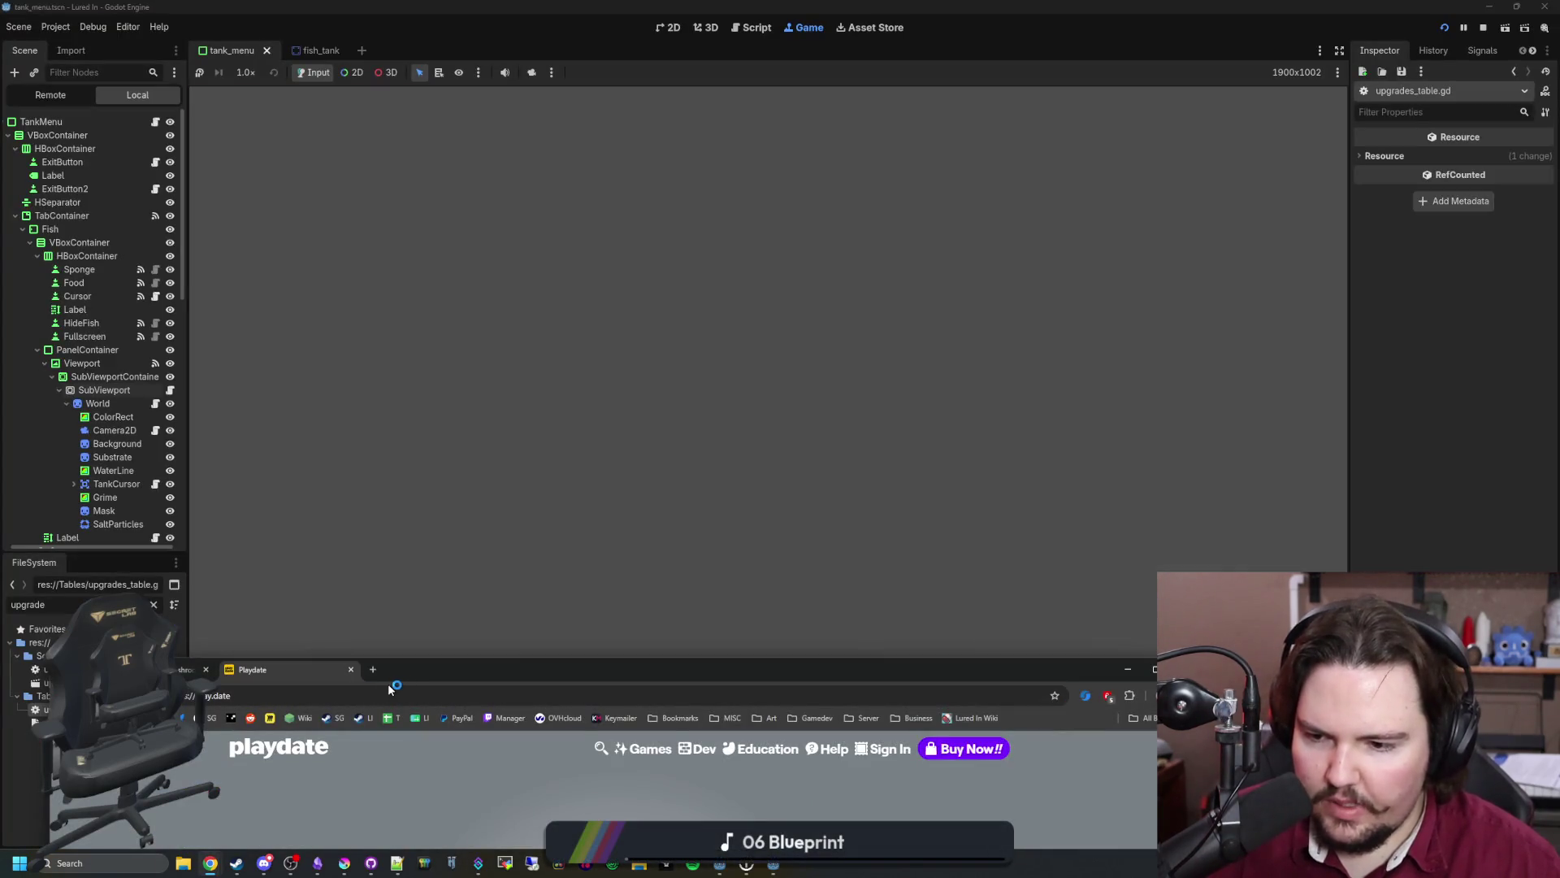
{"action": "key", "text": "Return"}
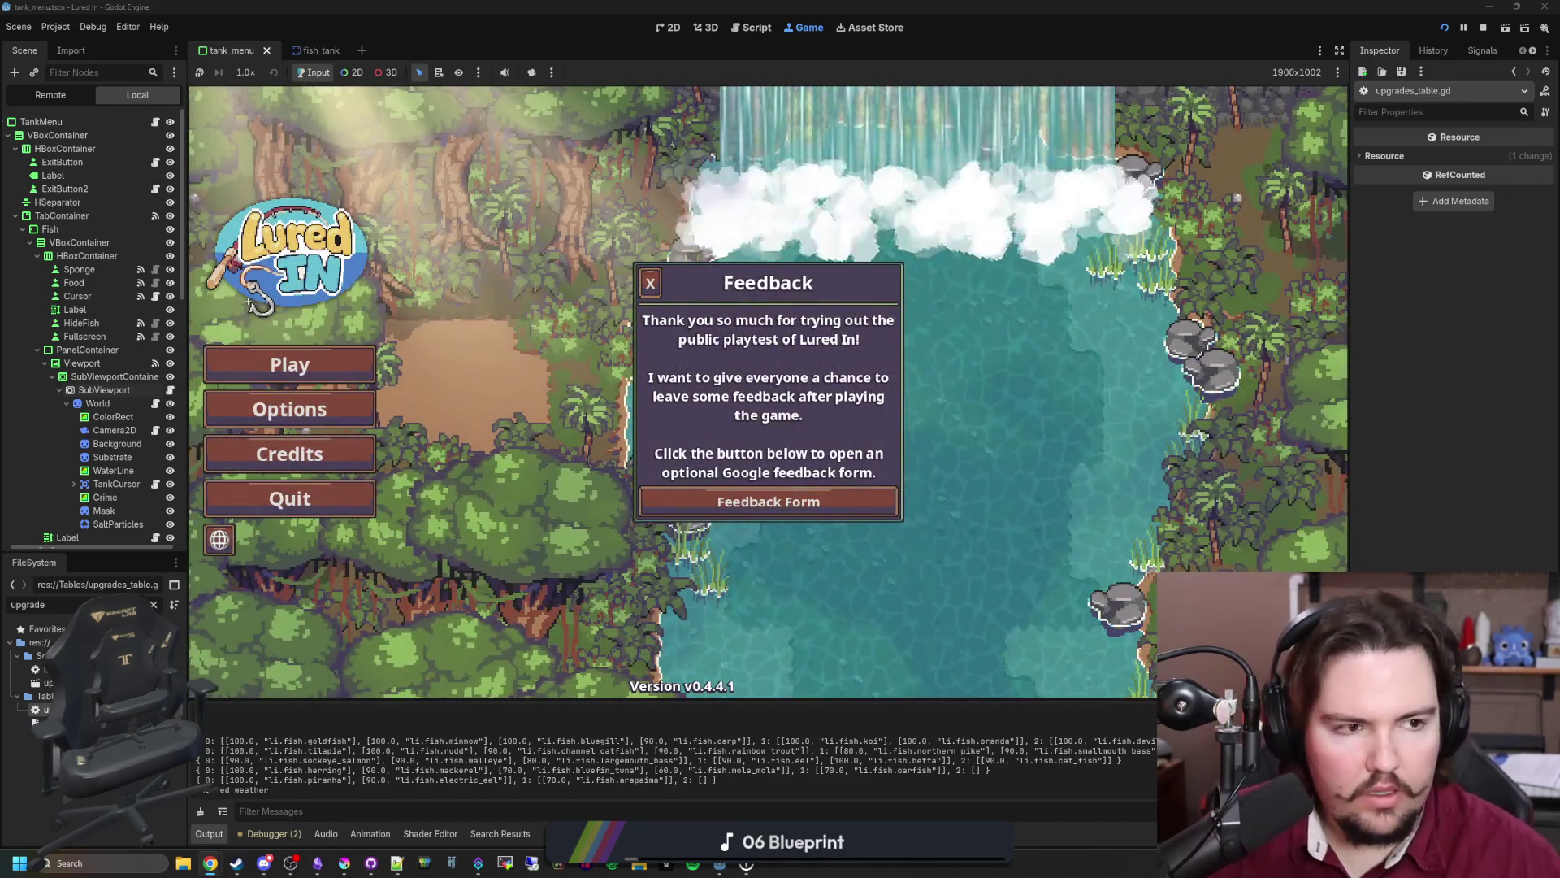
- Play past Welcome Back, browse the inventory's Fishpedia, then stop the game
{"action": "left_click", "coordinate": [291, 366]}
{"action": "left_click", "coordinate": [780, 439]}
{"action": "left_click", "coordinate": [480, 666]}
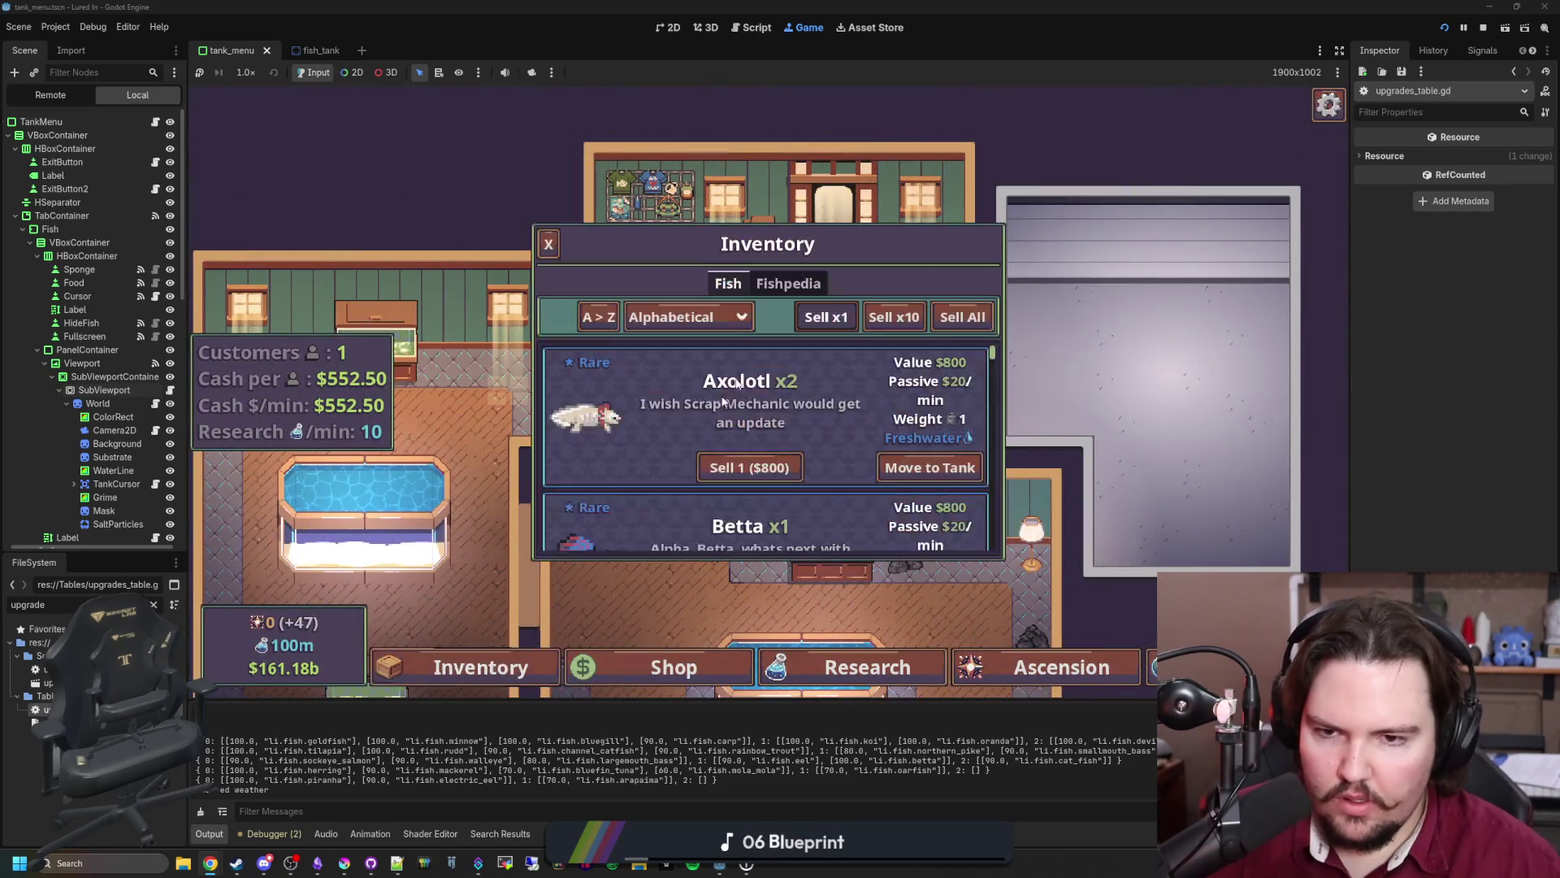
{"action": "left_click", "coordinate": [788, 283]}
{"action": "scroll", "coordinate": [624, 455], "scroll_direction": "down", "scroll_amount": 10}
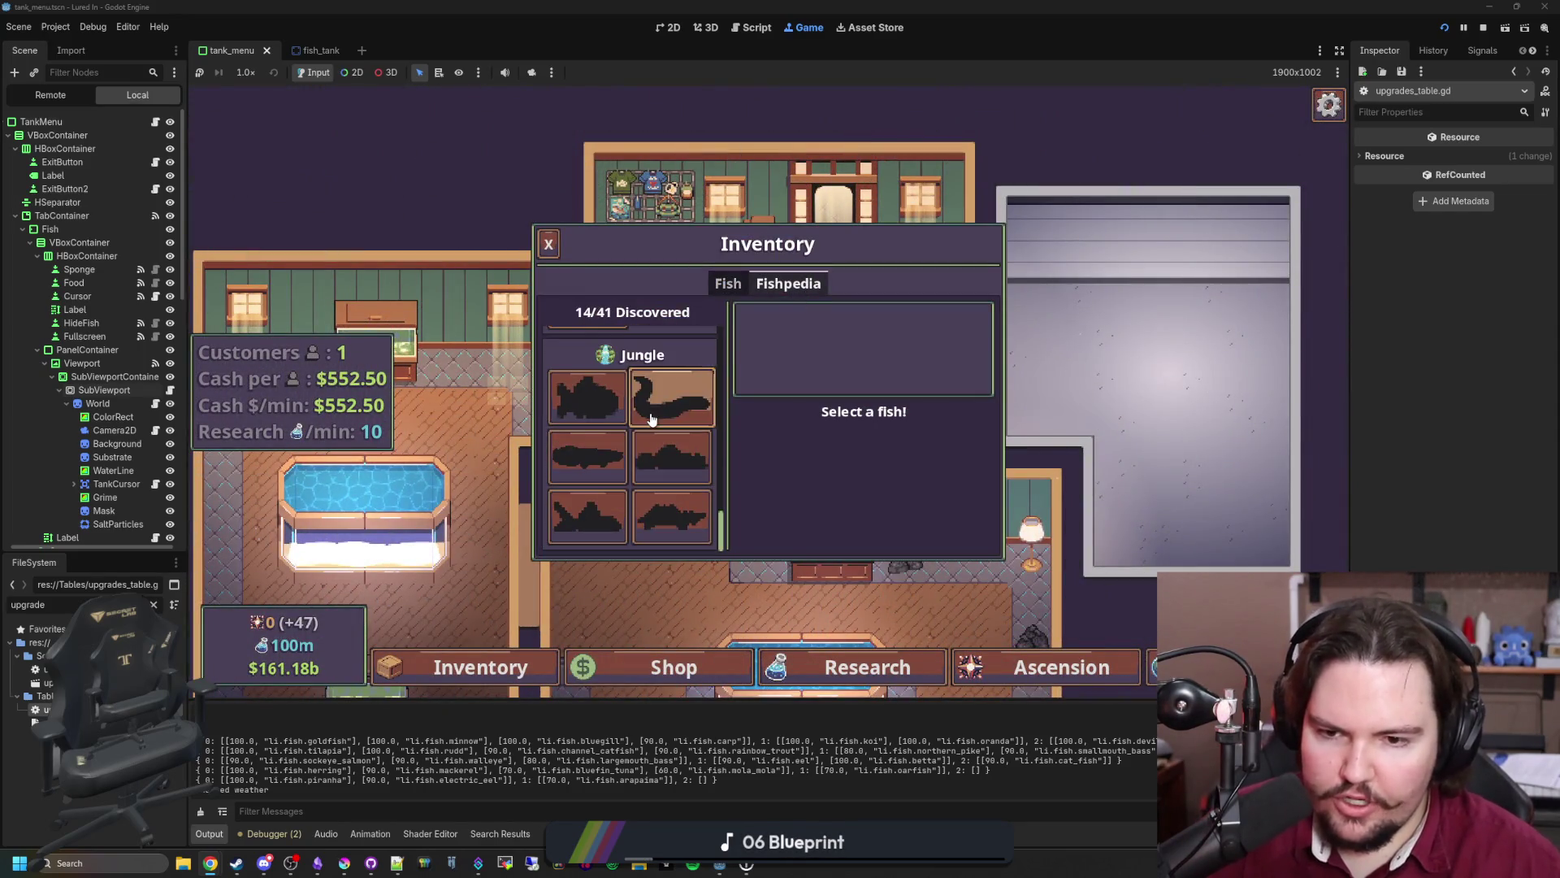
{"action": "scroll", "coordinate": [624, 470], "scroll_direction": "up", "scroll_amount": 3}
{"action": "left_click", "coordinate": [548, 243]}
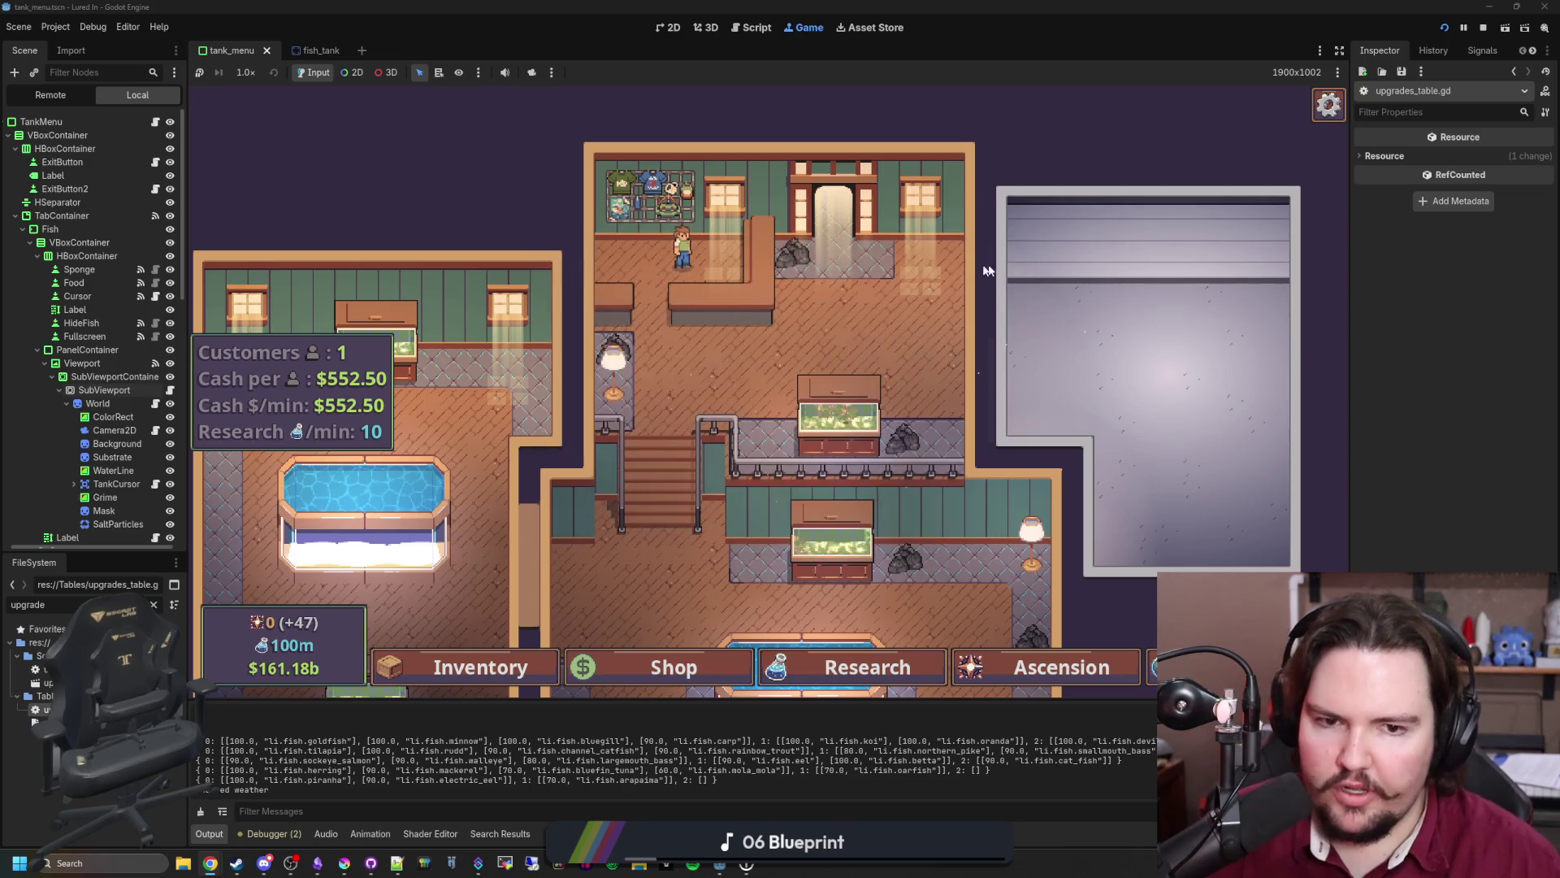
{"action": "left_click", "coordinate": [1483, 27]}
- Open Raid Channel, search live channels for 'hawaiian', and preview the first match
{"action": "key", "text": "alt+Tab"}
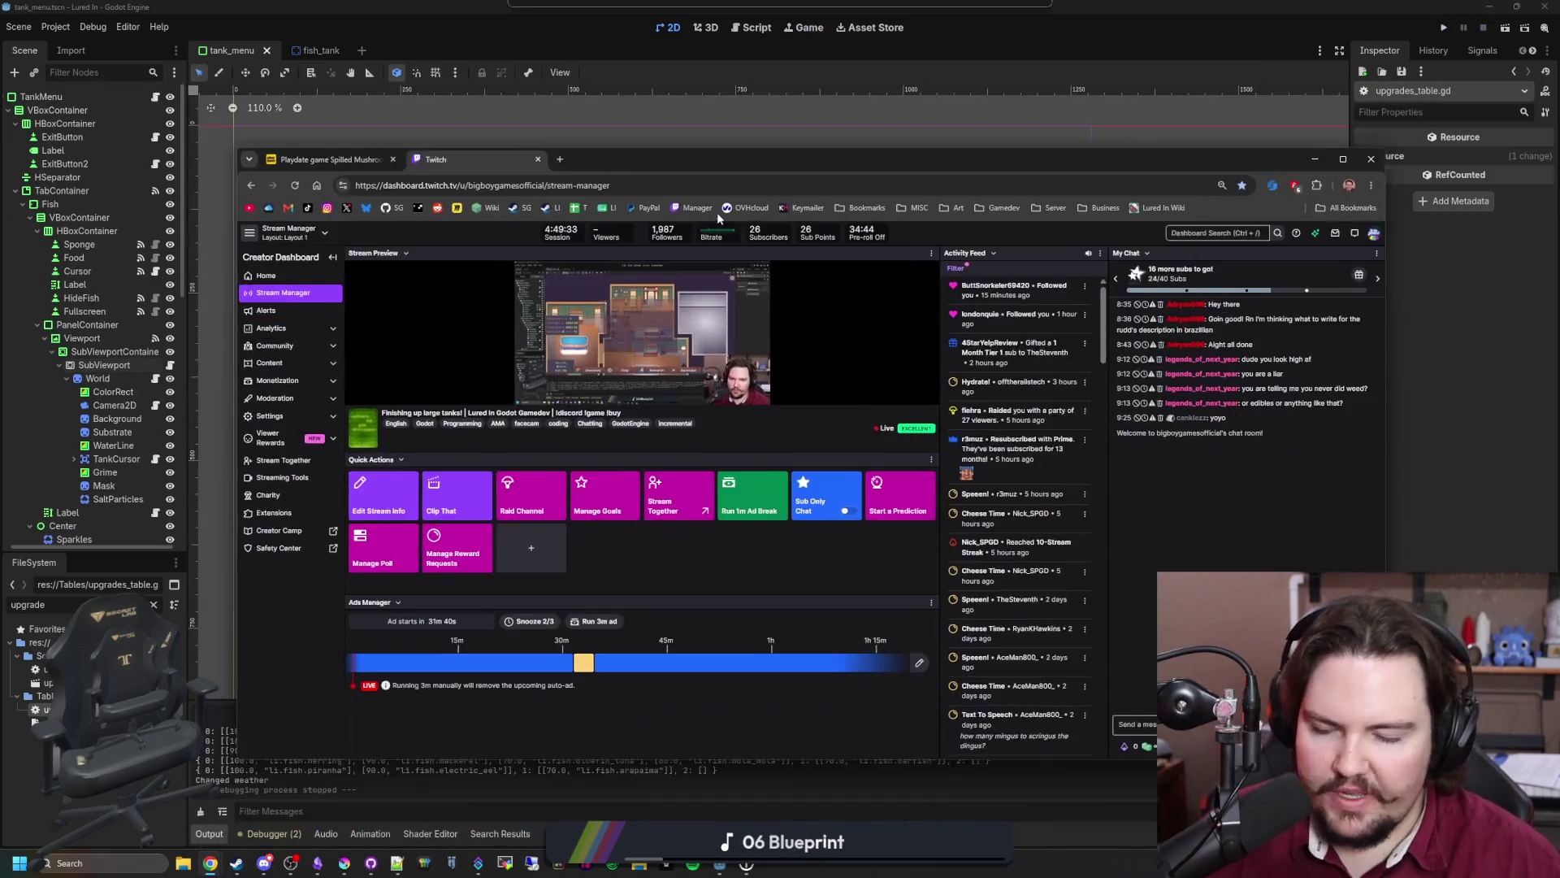
{"action": "left_click", "coordinate": [536, 487]}
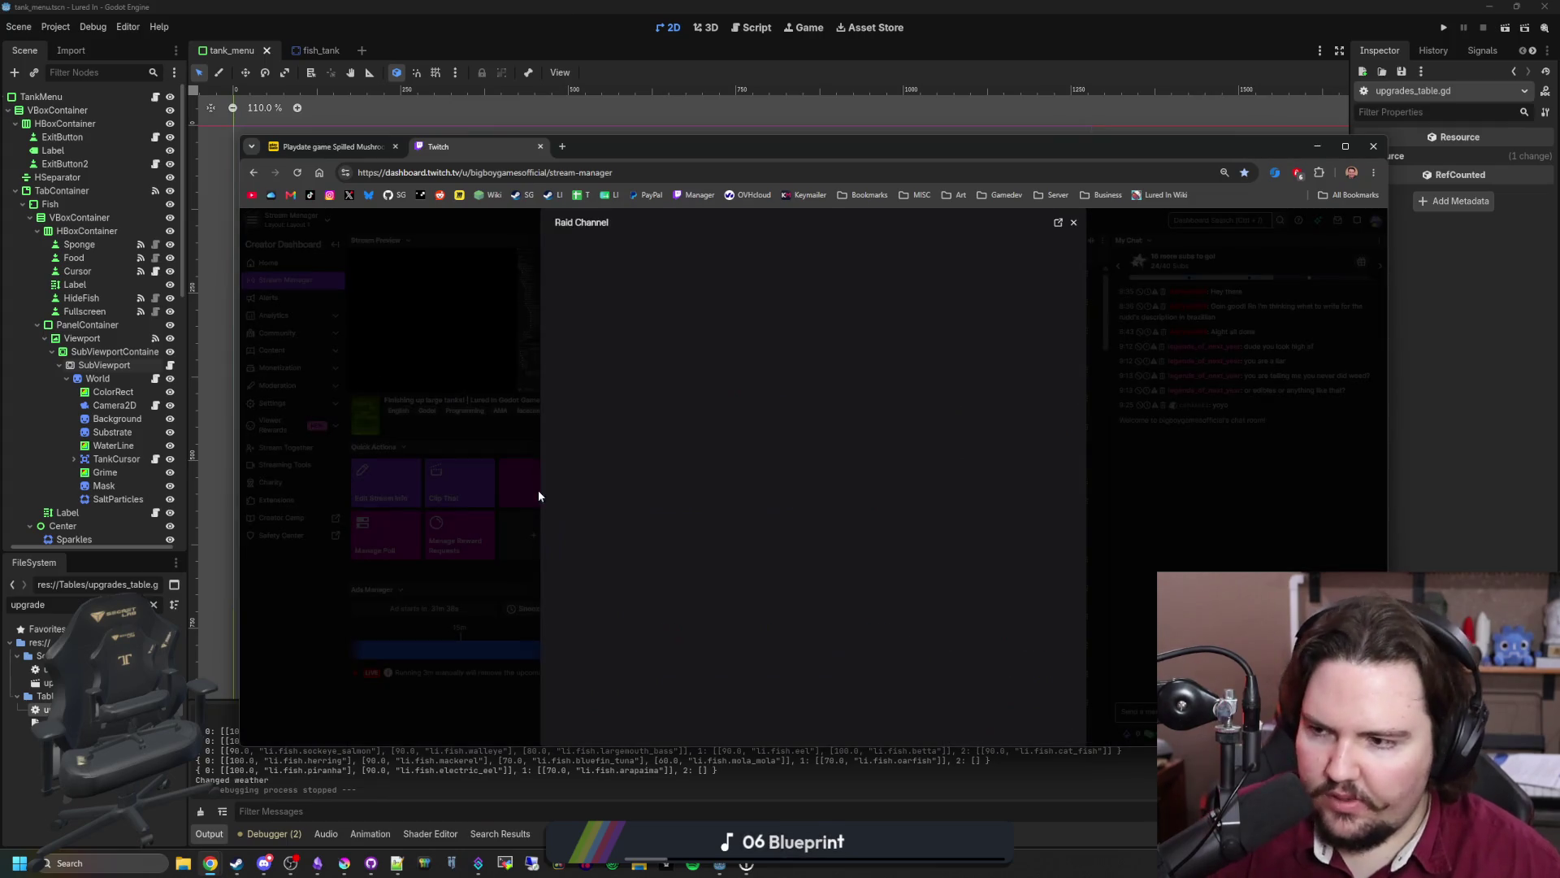
{"action": "left_click", "coordinate": [612, 269]}
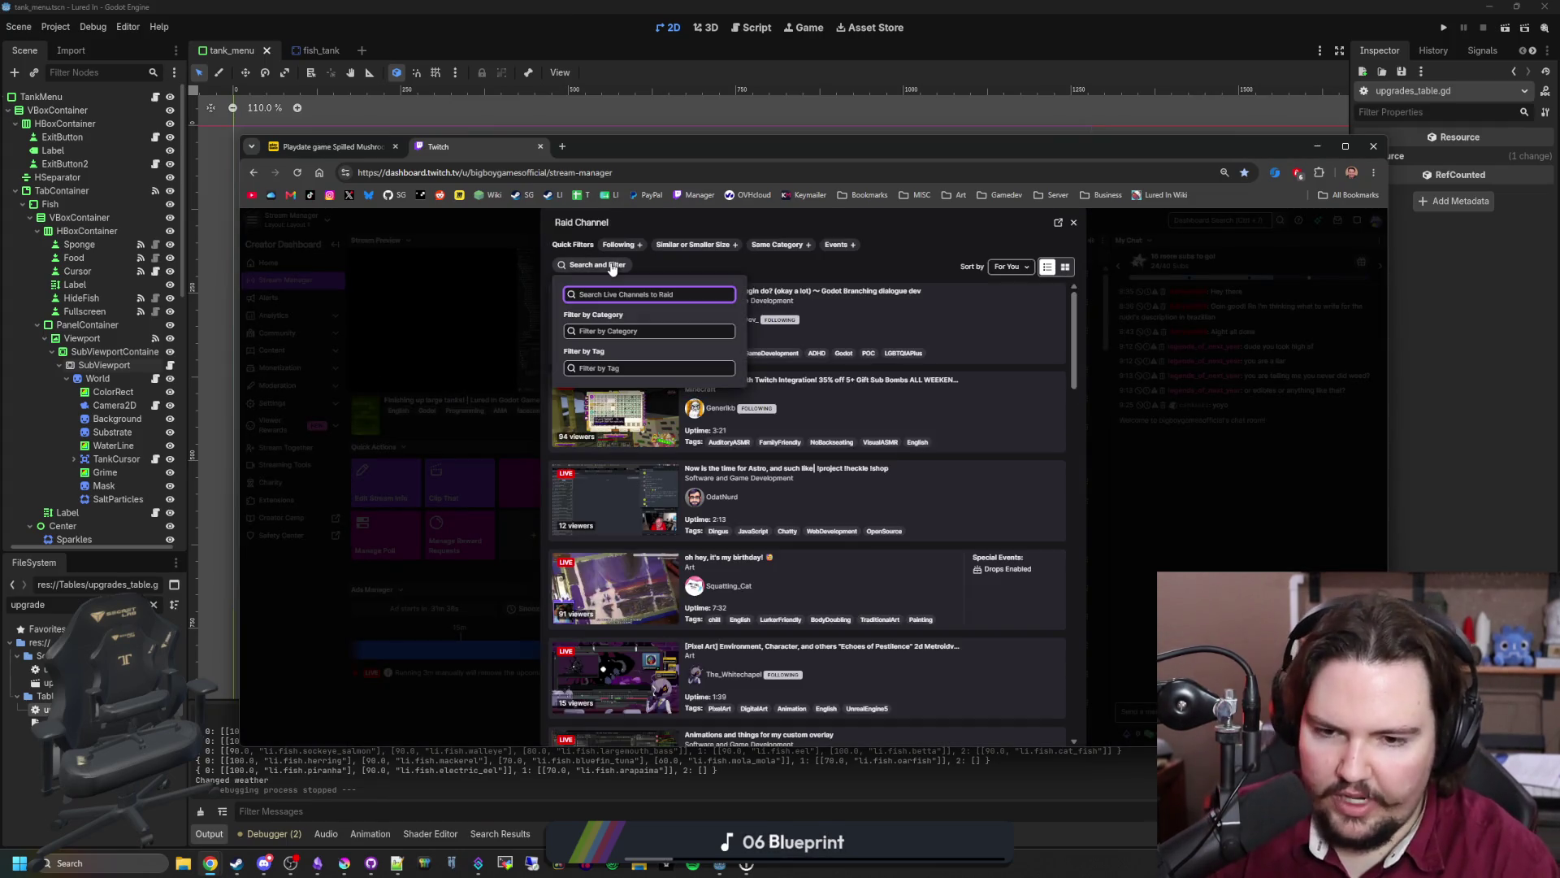
{"action": "type", "text": "hawaiian"}
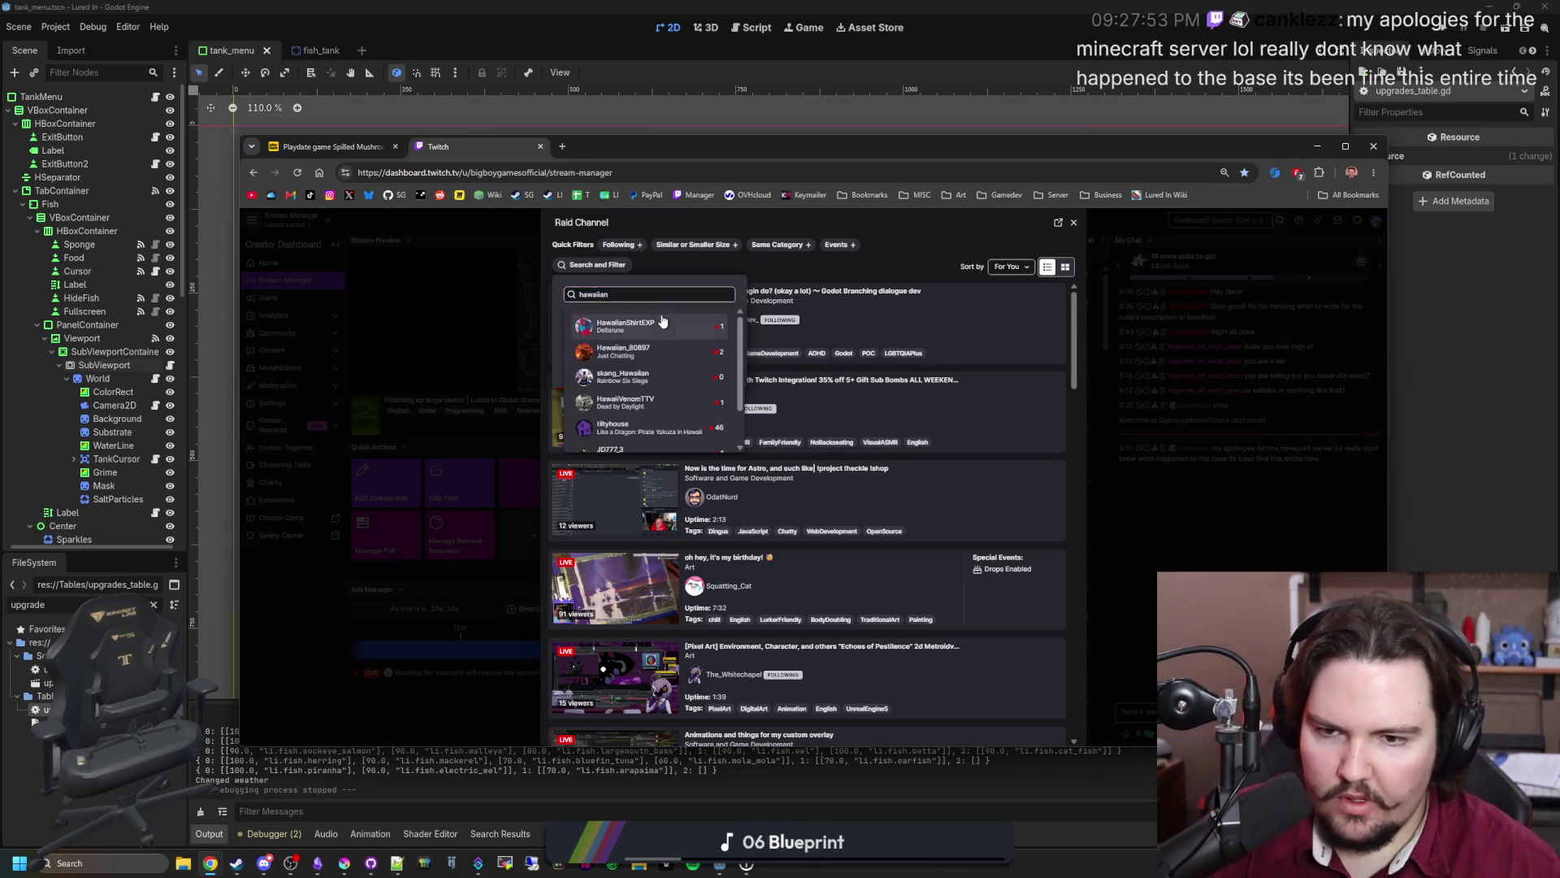
{"action": "left_click", "coordinate": [661, 314]}
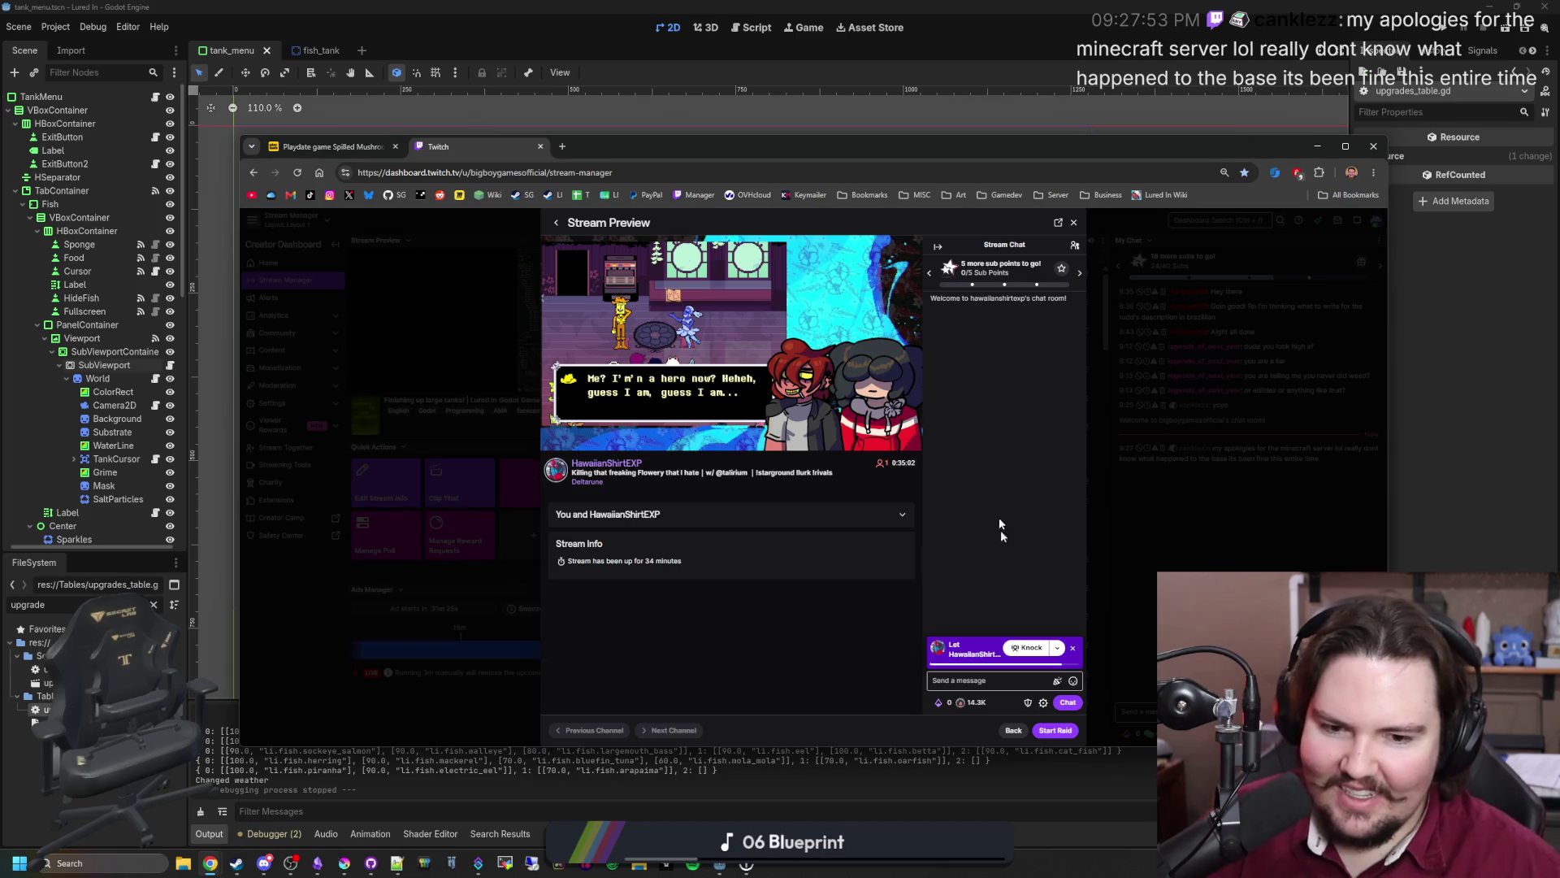
{"action": "left_click", "coordinate": [1072, 644]}
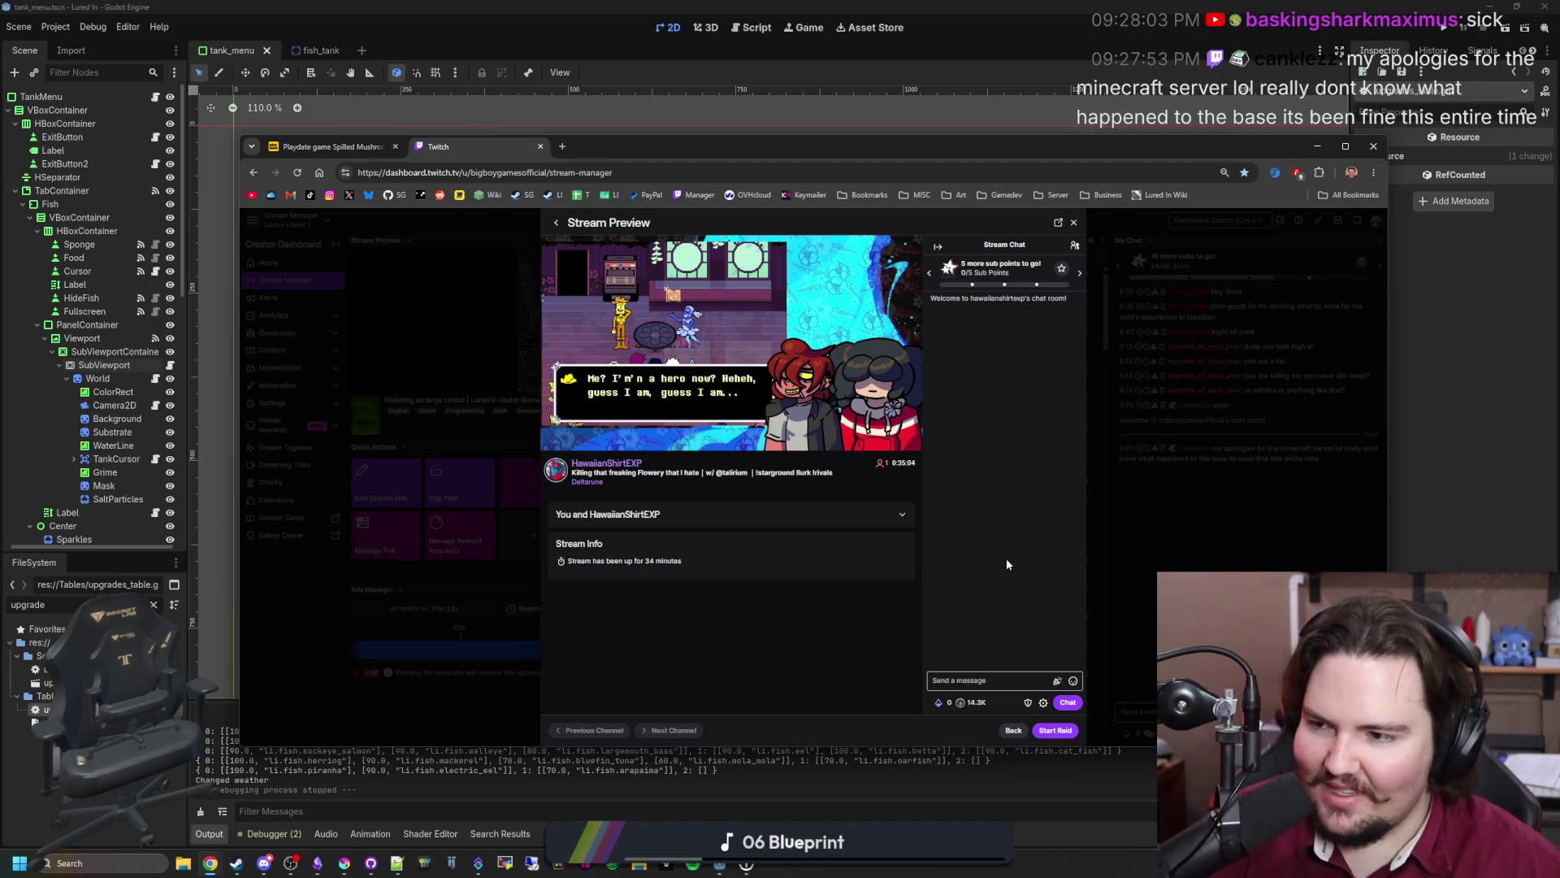